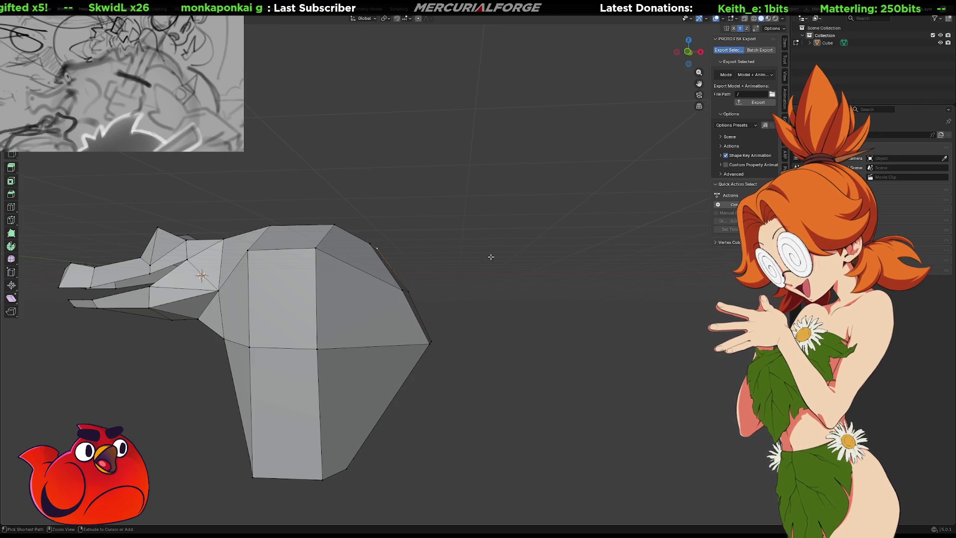
Step: Lower one snout vertex straight down along Z
mouse_move(457, 264)
middle_mouse_down()
mouse_move(448, 282)
mouse_move(470, 287)
mouse_move(559, 280)
mouse_move(482, 238)
mouse_move(507, 248)
mouse_move(457, 260)
mouse_move(436, 228)
middle_mouse_up()
key("g")
key("z")
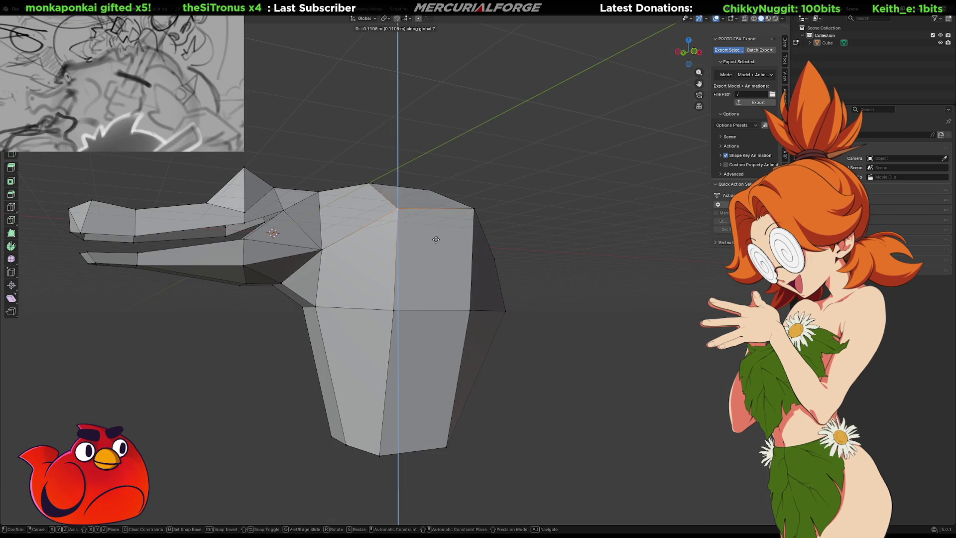
left_click(439, 250)
mouse_move(440, 251)
middle_mouse_down()
mouse_move(493, 260)
mouse_move(366, 258)
mouse_move(349, 268)
mouse_move(367, 285)
middle_mouse_up()
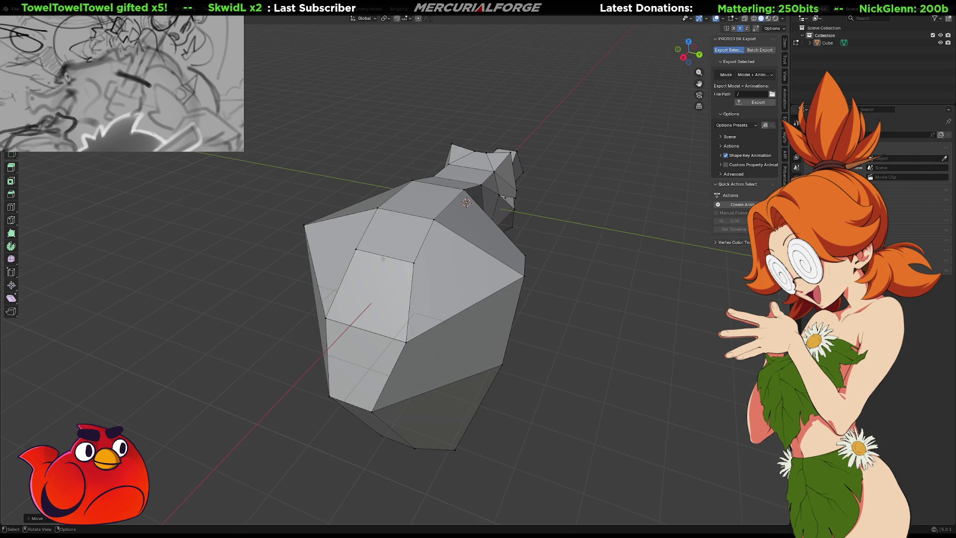
Step: Dissolve a body edge, then undo the dissolve to restore it
key("x")
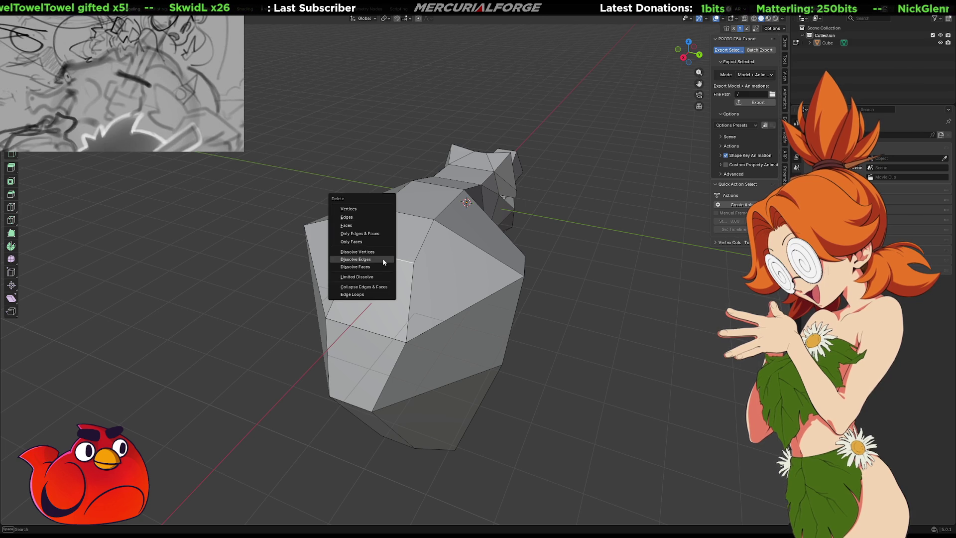
left_click(382, 258)
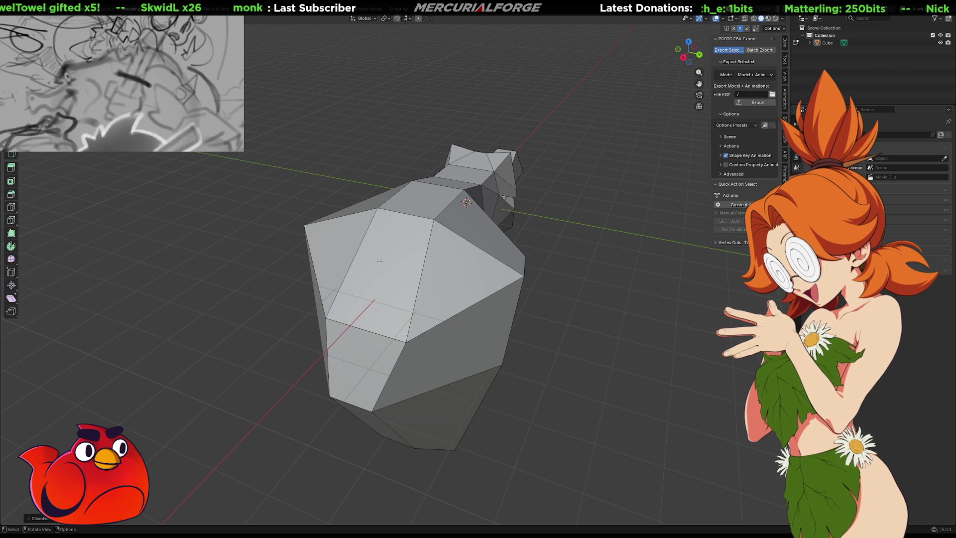
mouse_move(380, 260)
middle_mouse_down()
mouse_move(482, 227)
mouse_move(388, 234)
mouse_move(382, 250)
middle_mouse_up()
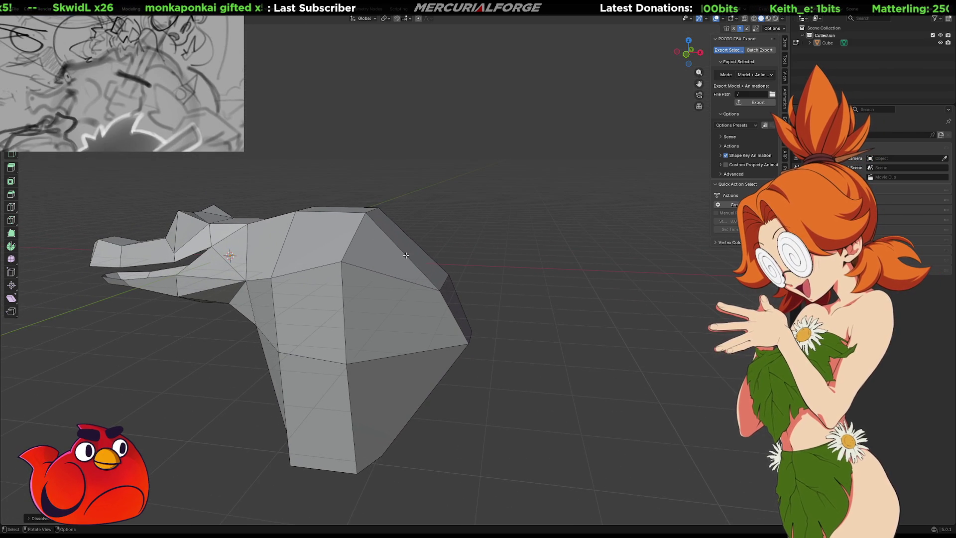
middle_click_drag(448, 278, 445, 305)
key("ctrl+z")
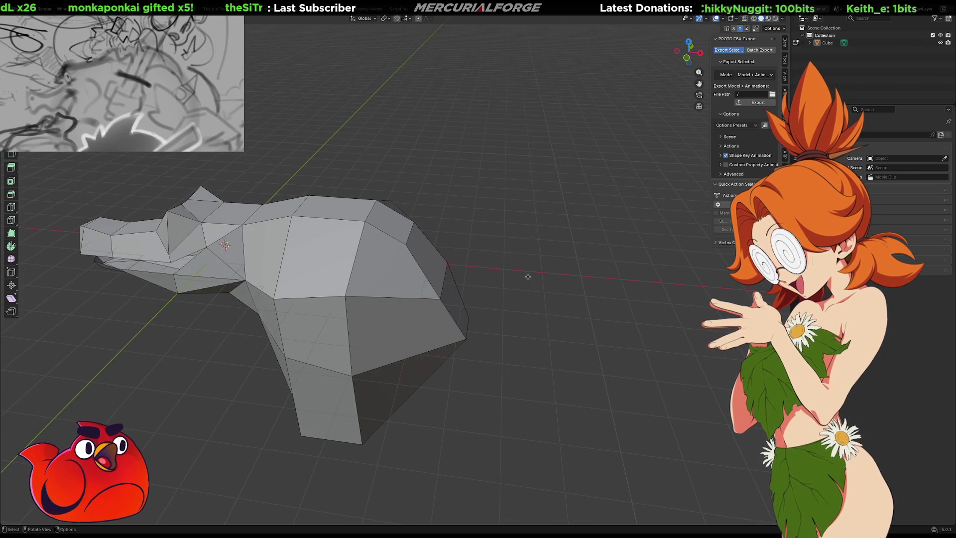
Step: Add a new mesh cube to the scene
mouse_move(528, 276)
middle_mouse_down()
mouse_move(544, 267)
mouse_move(533, 178)
mouse_move(494, 277)
mouse_move(499, 234)
mouse_move(495, 252)
mouse_move(550, 274)
middle_mouse_up()
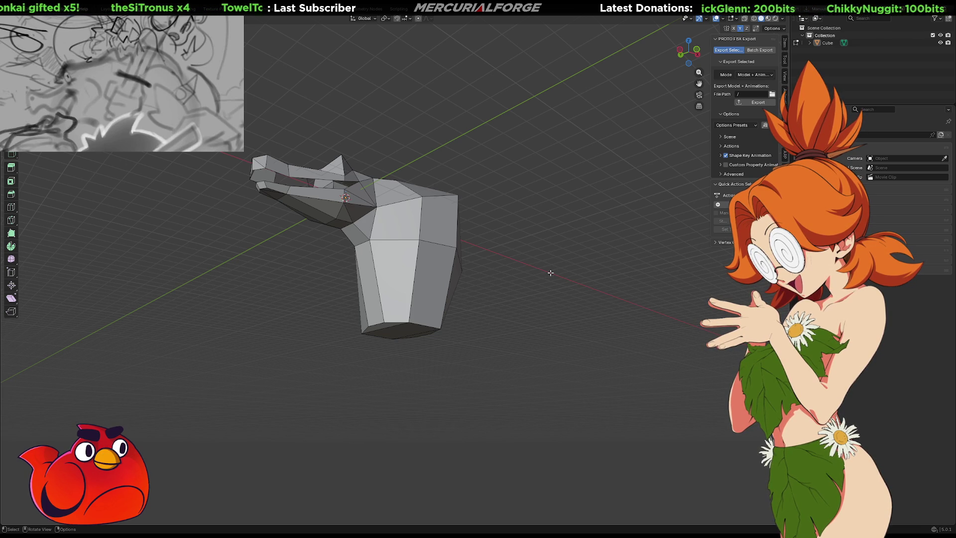
mouse_move(536, 268)
middle_mouse_down()
mouse_move(512, 298)
mouse_move(606, 327)
mouse_move(696, 291)
mouse_move(621, 273)
mouse_move(523, 274)
mouse_move(549, 275)
mouse_move(450, 297)
mouse_move(465, 292)
middle_mouse_up()
key("shift+a")
left_click(548, 279)
key("g")
left_click(567, 283)
Step: Place the cube to the right, in front of the head, and select its bottom face
middle_click_drag(566, 284, 683, 90)
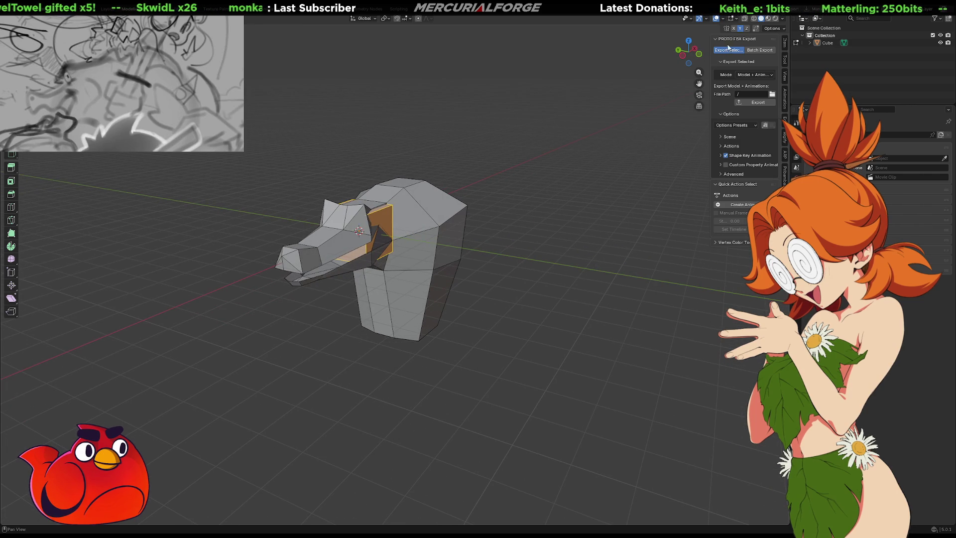
key("g")
mouse_move(468, 239)
middle_mouse_down()
mouse_move(506, 248)
mouse_move(468, 260)
mouse_move(588, 252)
mouse_move(562, 229)
mouse_move(453, 231)
middle_mouse_up()
left_click(521, 259)
scroll(563, 228, "up", 3)
left_click(458, 227)
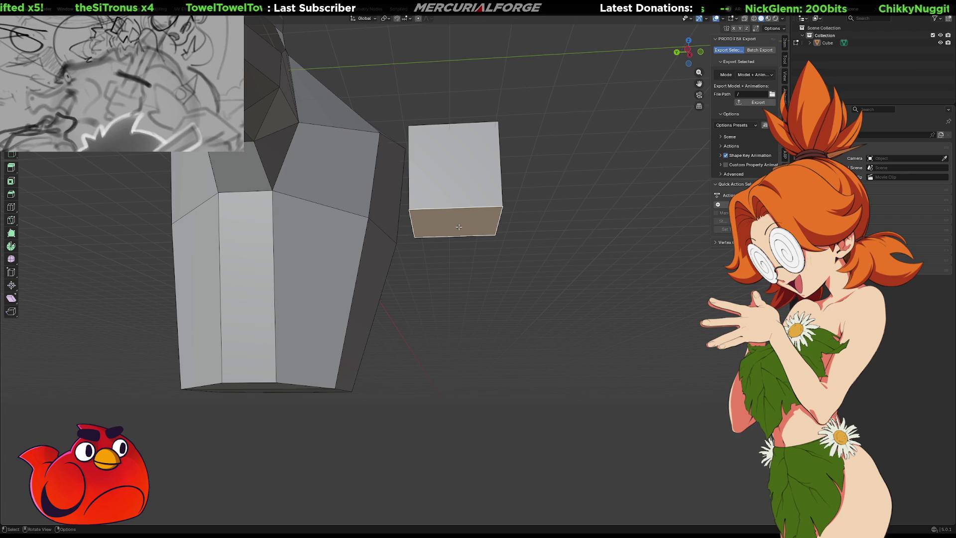
Step: Extrude the cube's bottom face downward into a taller two-section box
key("e")
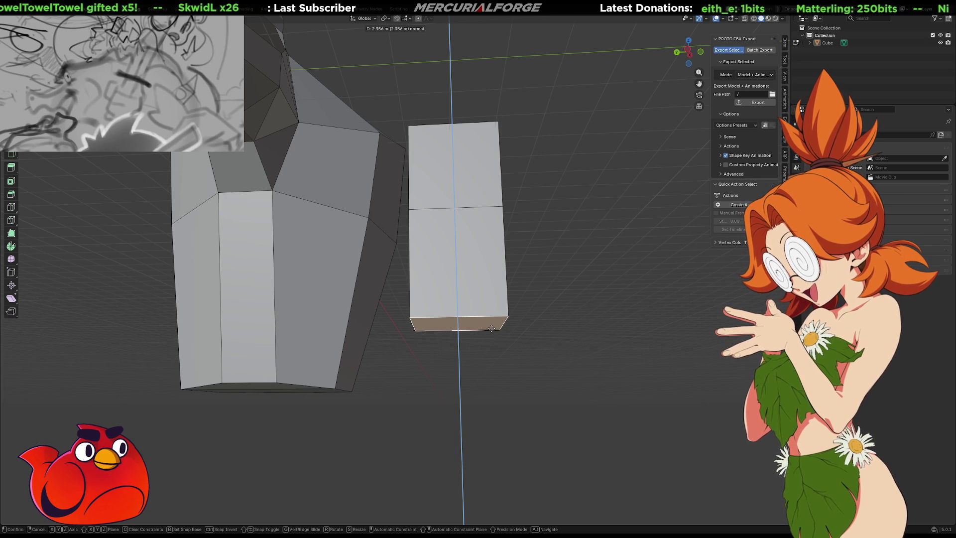
left_click(491, 328)
mouse_move(497, 234)
middle_mouse_down()
mouse_move(427, 197)
mouse_move(437, 166)
mouse_move(422, 272)
mouse_move(465, 294)
mouse_move(435, 295)
middle_mouse_up()
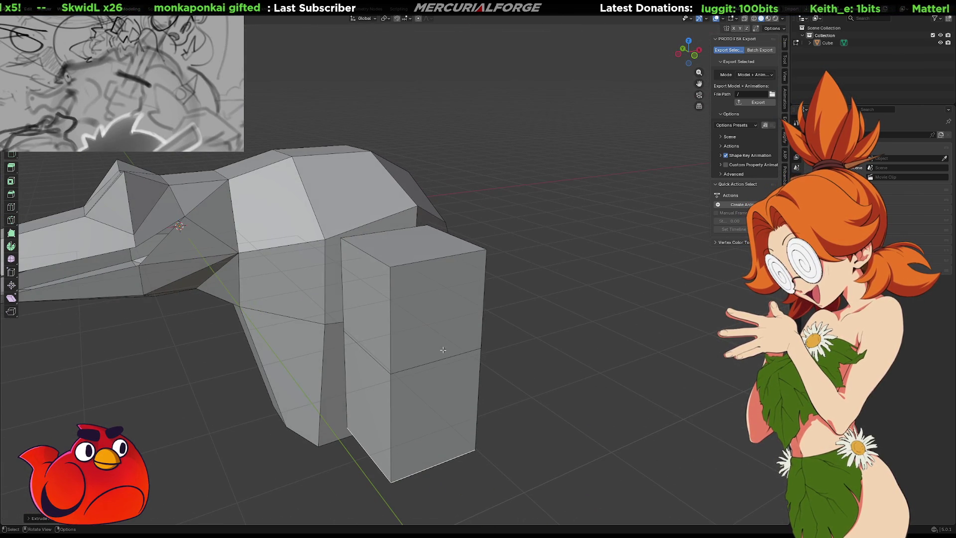
Step: Subdivide the box's top face and raise the new middle edge along Z into a ridge
left_click(395, 230)
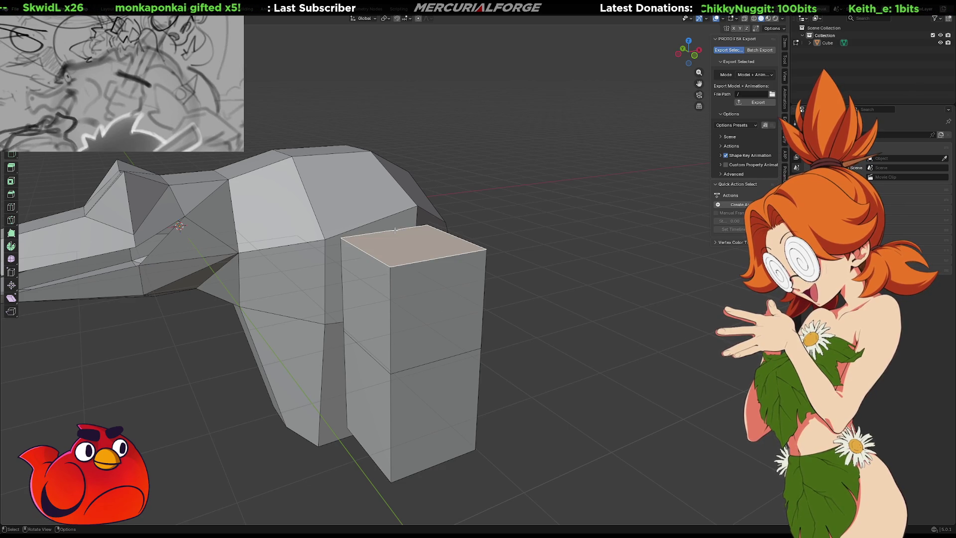
left_click(394, 230, "shift")
right_click(426, 262)
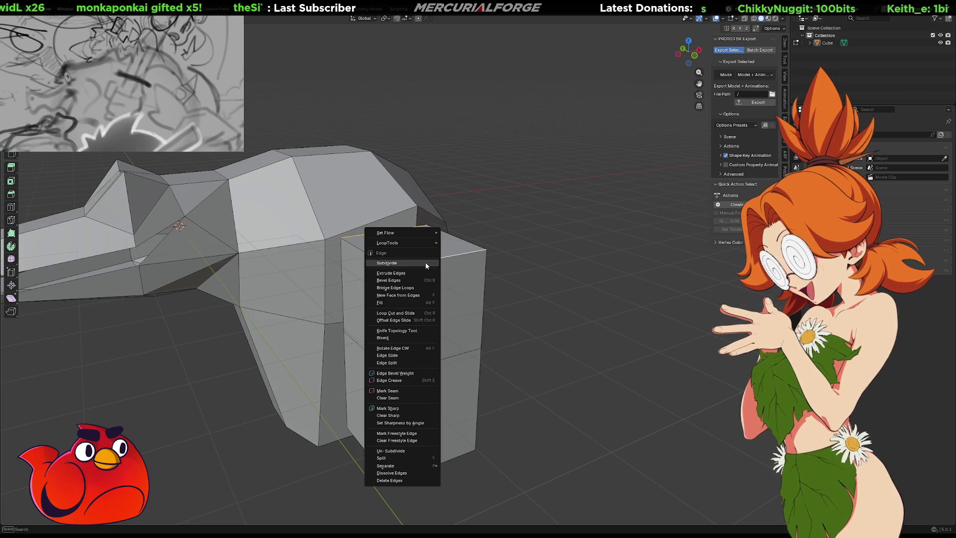
left_click(425, 262)
left_click(419, 248)
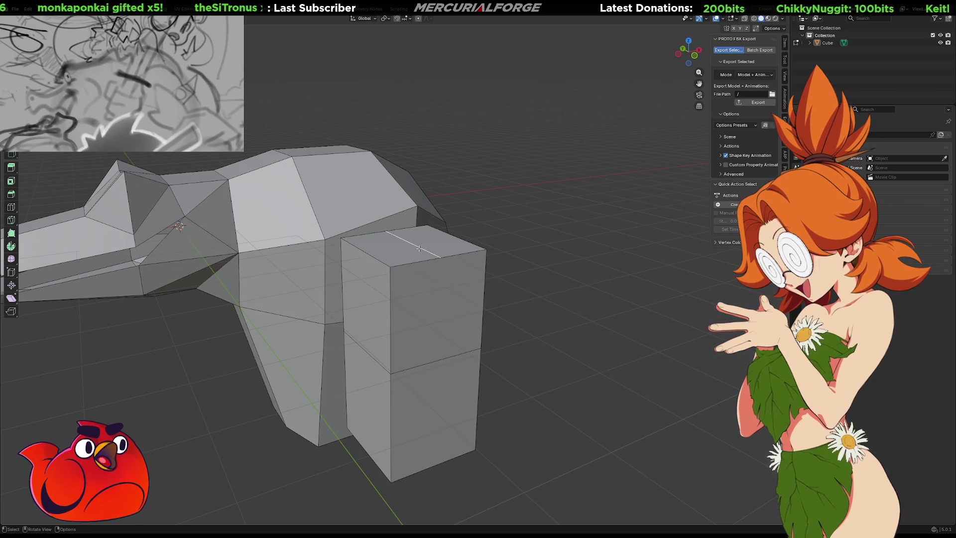
key("g")
key("z")
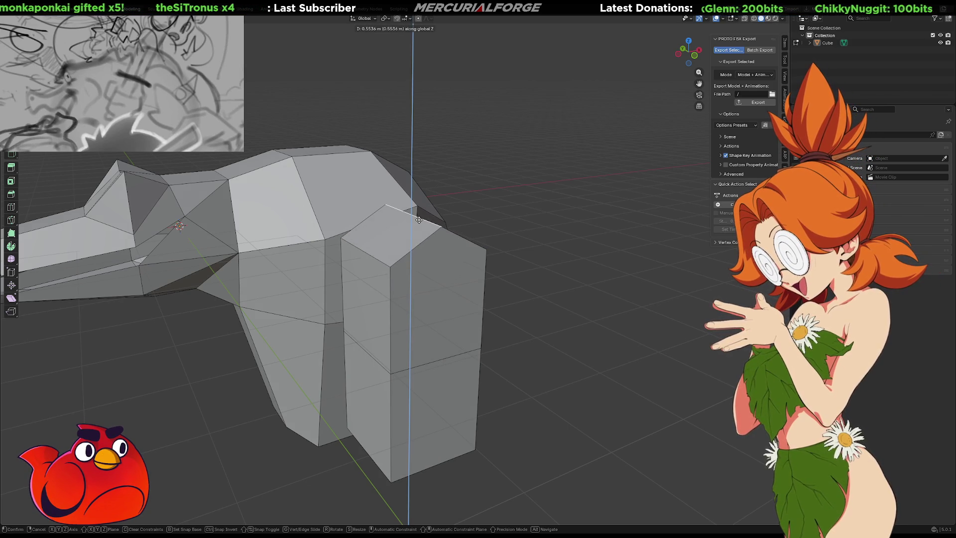
left_click(419, 219)
middle_click_drag(428, 237, 411, 226)
Step: Subdivide the front edge and connect its midpoint to both bottom corners
left_click(394, 332)
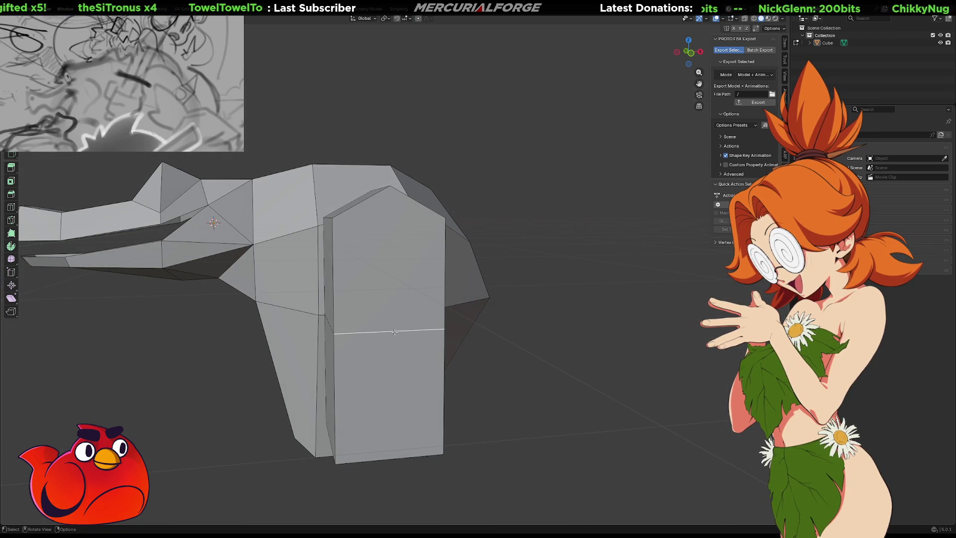
right_click(394, 332)
left_click(395, 323)
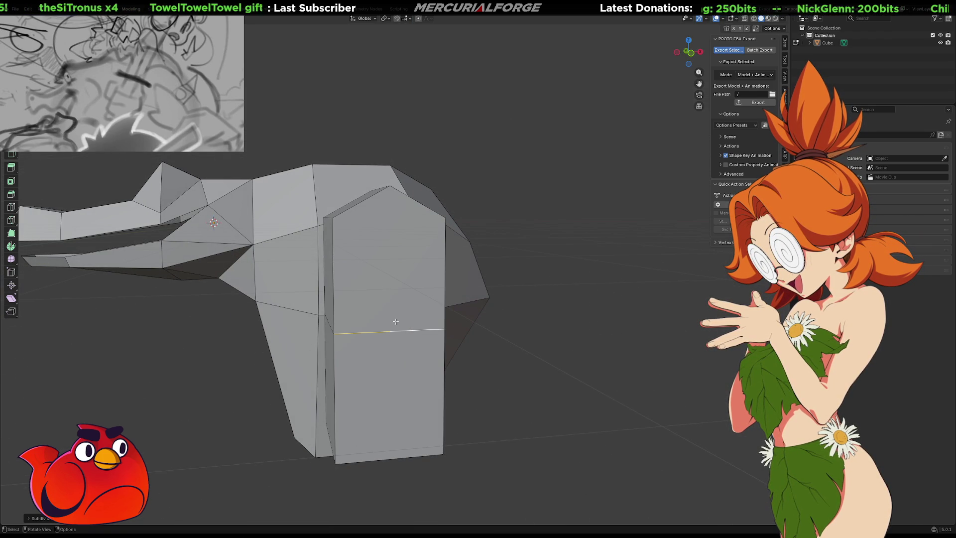
left_click(395, 332)
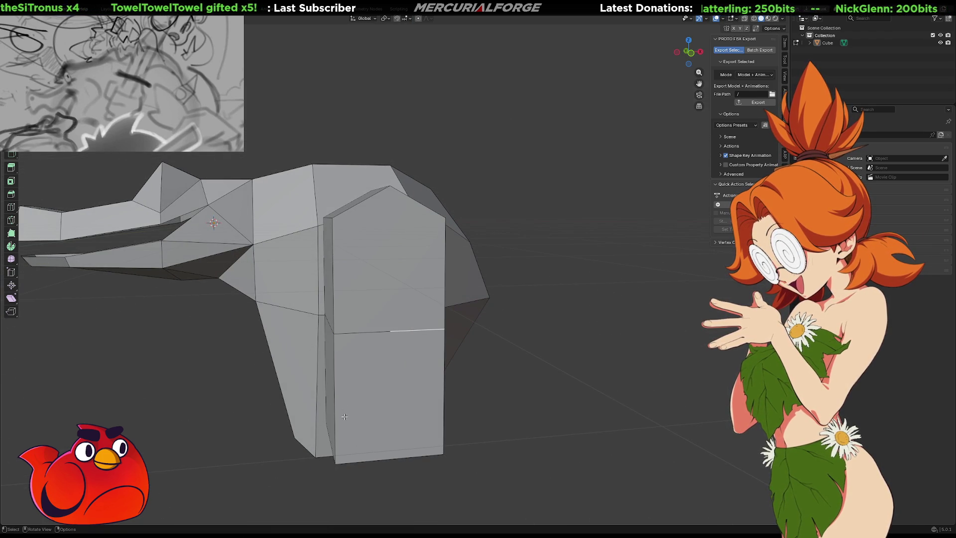
left_click(344, 448)
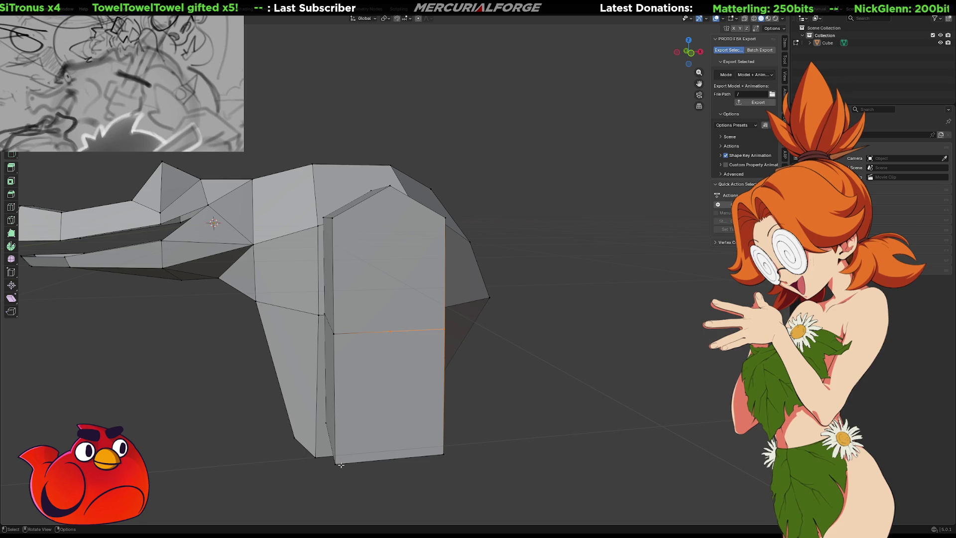
key("j")
Step: Select the top-edge midpoint vertex and add a corner vertex
left_click(390, 331)
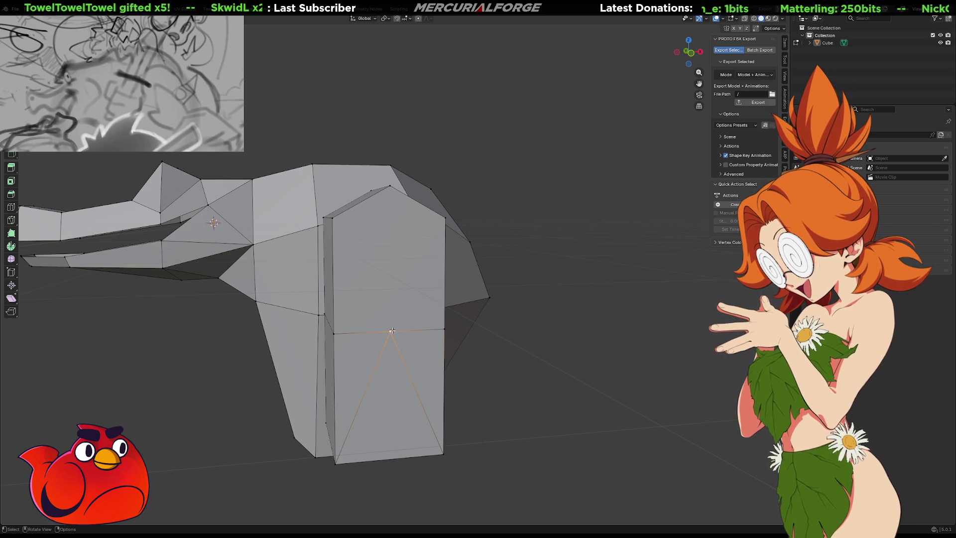
left_click(391, 185, "shift")
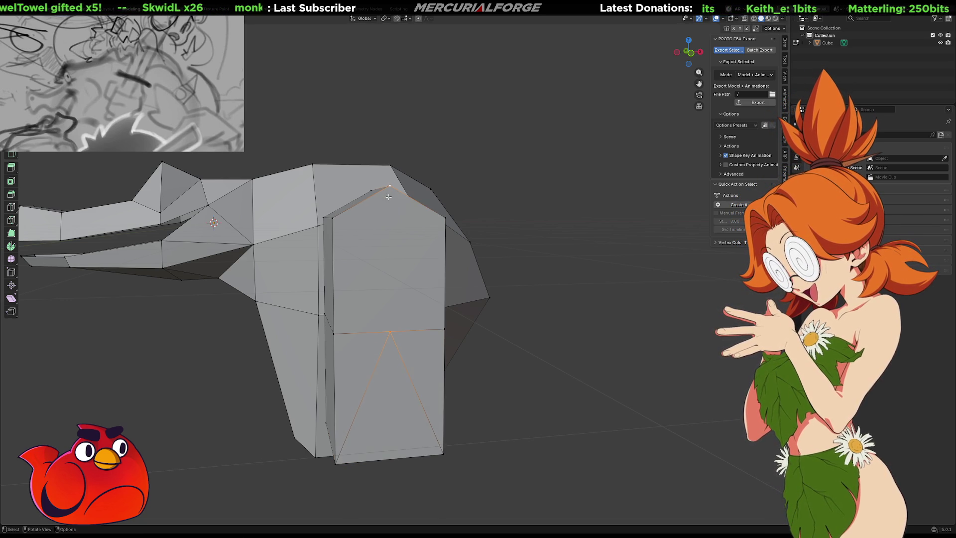
mouse_move(388, 199)
middle_mouse_down()
mouse_move(430, 194)
mouse_move(447, 207)
mouse_move(415, 205)
middle_mouse_up()
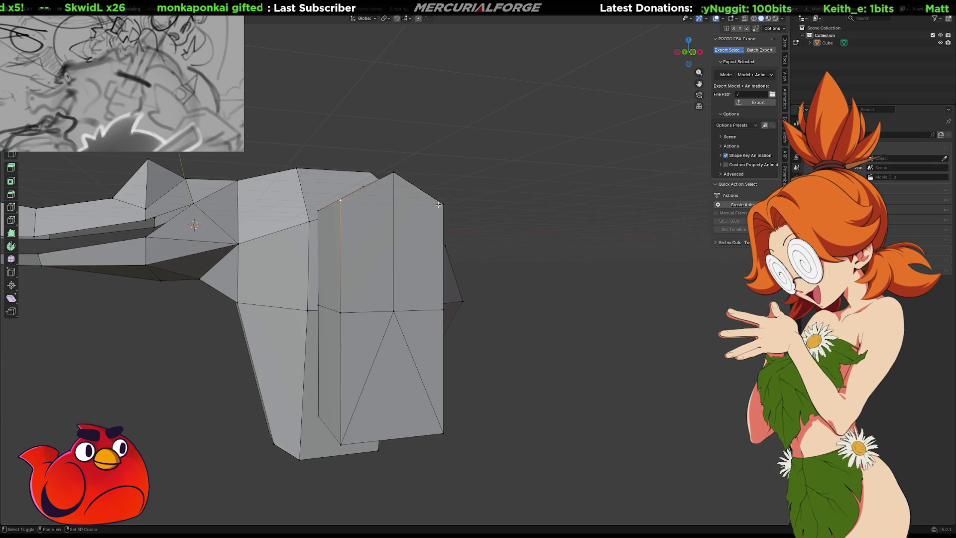
left_click(443, 203, "shift")
Step: Pull the box's top corner vertex up and outward, excluding X, to slope the top
left_click(491, 221)
left_click(407, 204)
middle_click_drag(407, 204, 452, 216)
key("g")
key("x")
key("z")
key("shift+x")
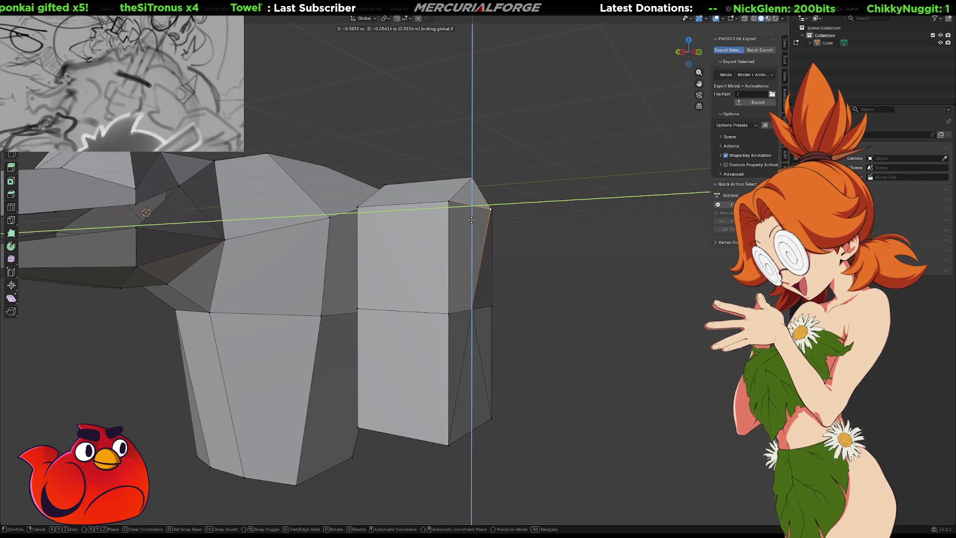
left_click(468, 217)
middle_click_drag(468, 217, 413, 201)
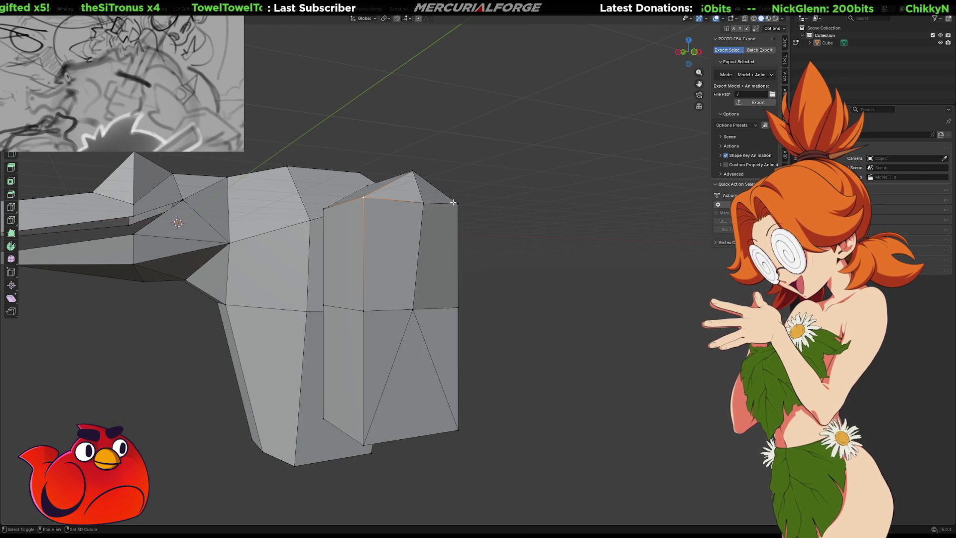
key("g")
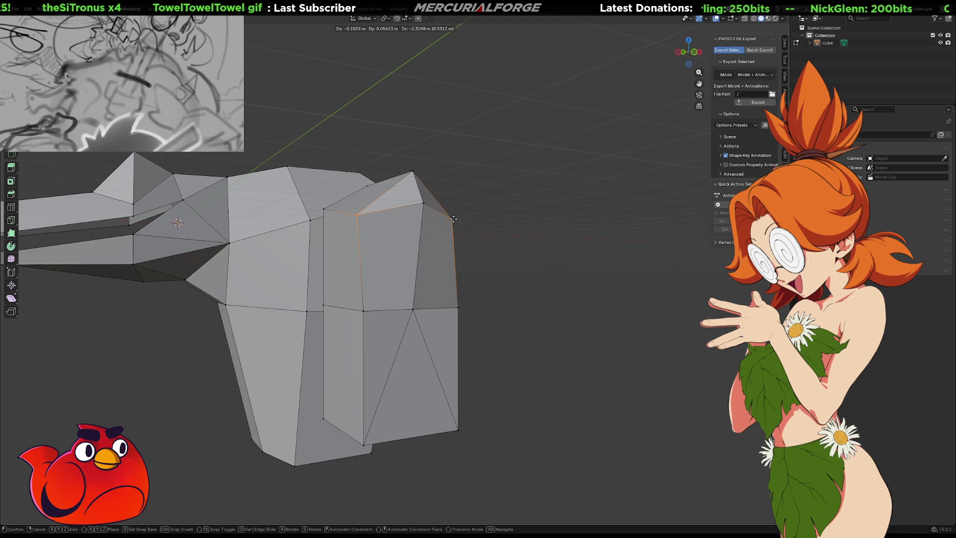
left_click(455, 210)
mouse_move(451, 208)
middle_mouse_down()
mouse_move(533, 228)
mouse_move(428, 208)
mouse_move(351, 212)
middle_mouse_up()
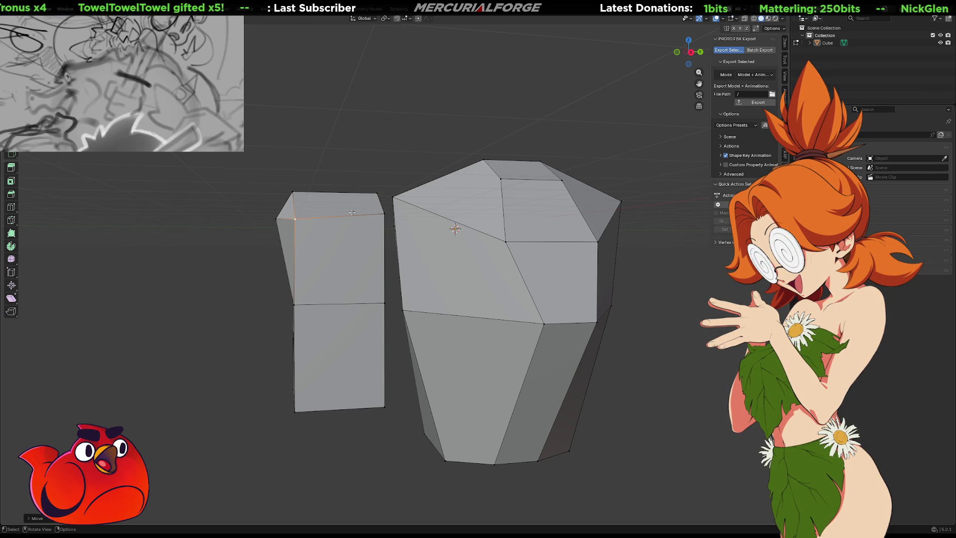
Step: Nudge the selected edge slightly, constrained off the X axis
mouse_move(282, 173)
middle_mouse_down()
mouse_move(315, 312)
mouse_move(291, 303)
mouse_move(295, 296)
middle_mouse_up()
key("g")
key("z")
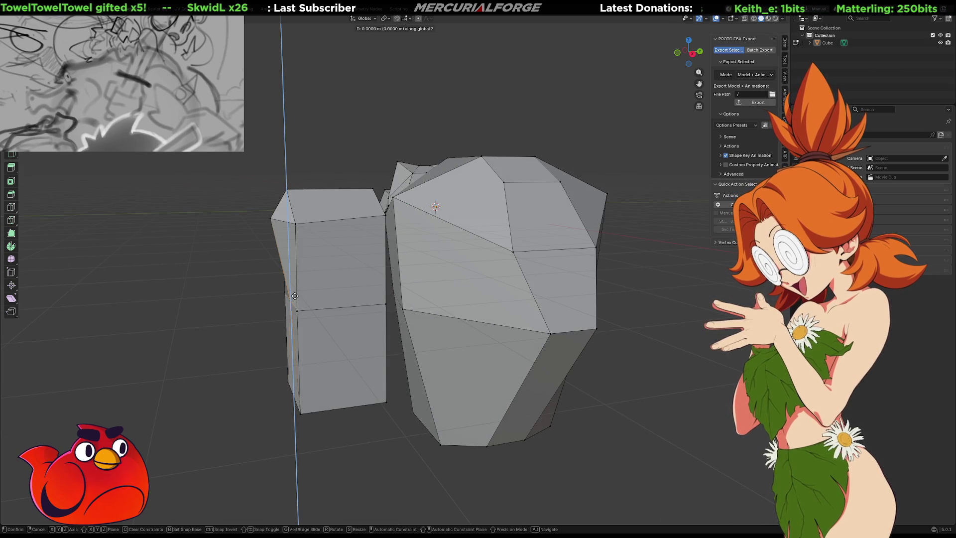
key("y")
key("shift+x")
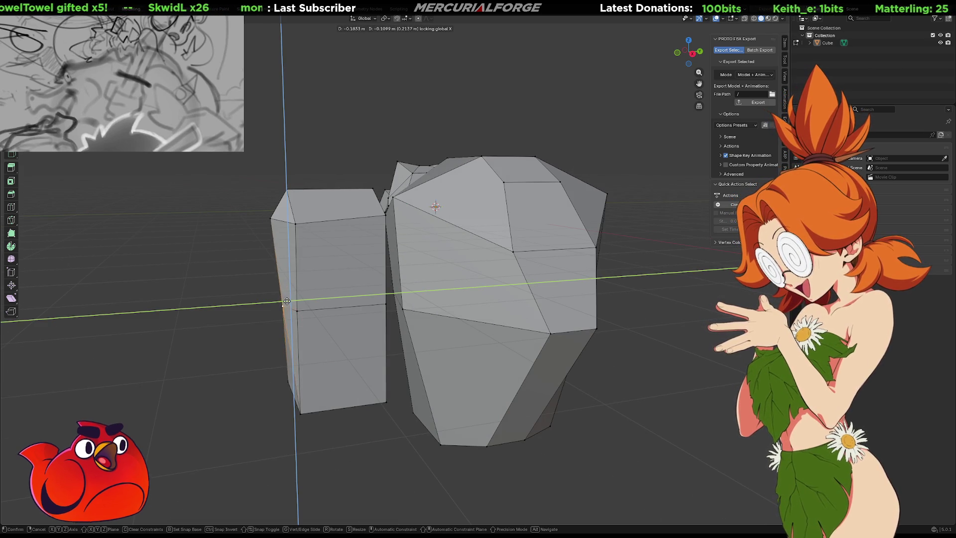
left_click(289, 302)
Step: Subdivide the leg's edges to add a horizontal middle edge
middle_click_drag(325, 231, 348, 187)
middle_click_drag(485, 194, 408, 196)
left_click(409, 191)
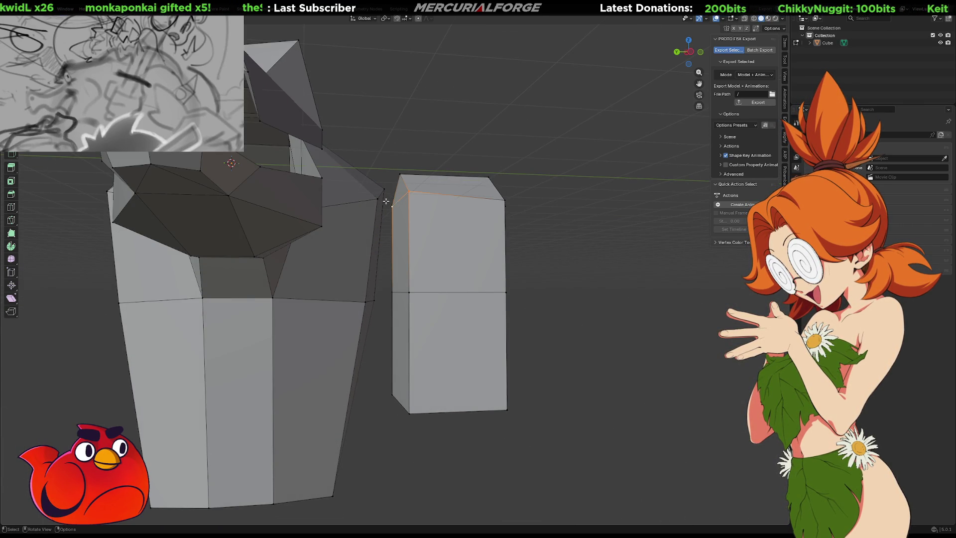
left_click(399, 176)
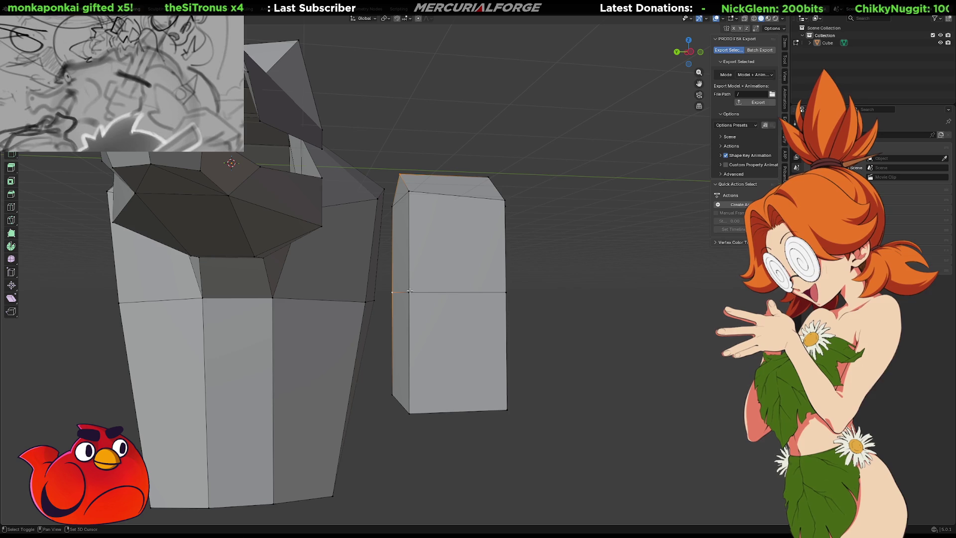
right_click(401, 294)
left_click(402, 293)
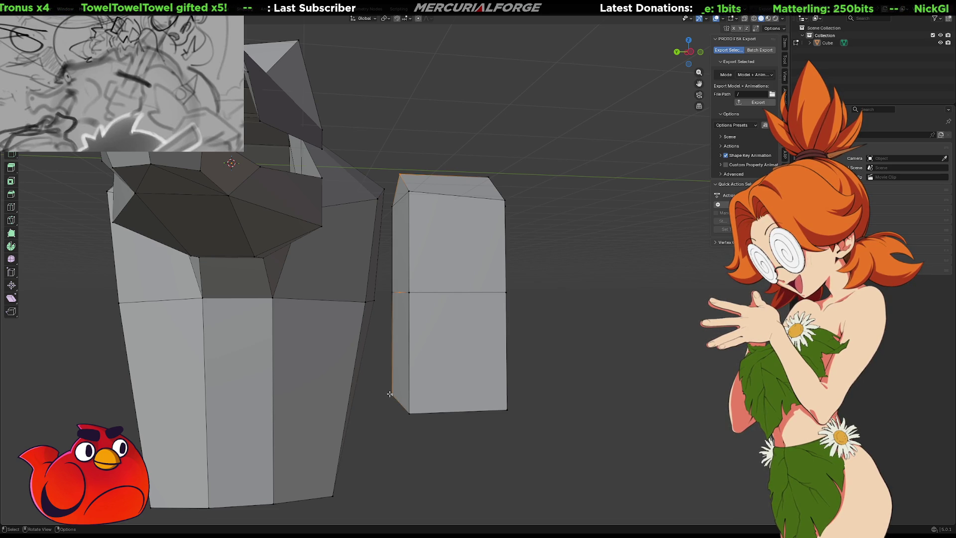
Step: Push the leg's upper left corner vertex outward, keeping it off X
left_click(398, 291)
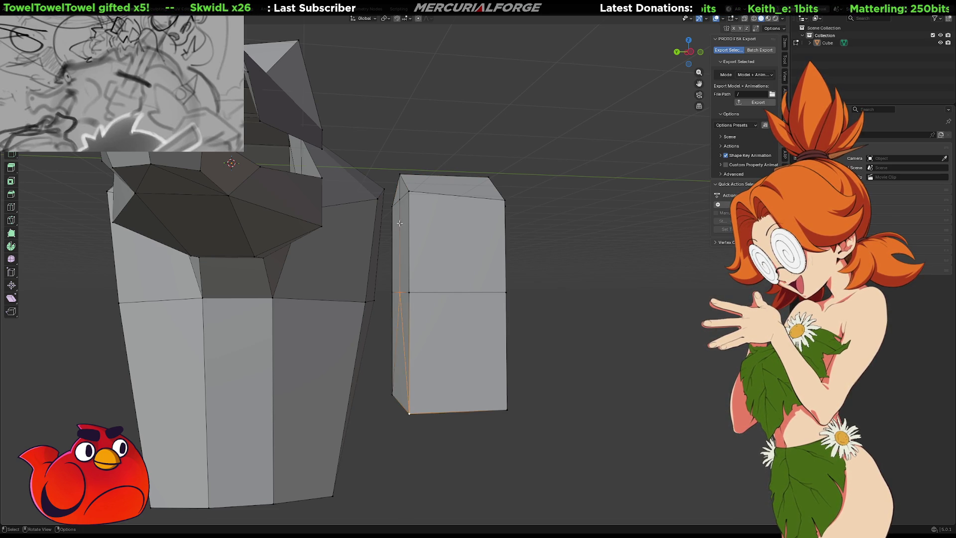
left_click(398, 199)
key("g")
key("shift+x")
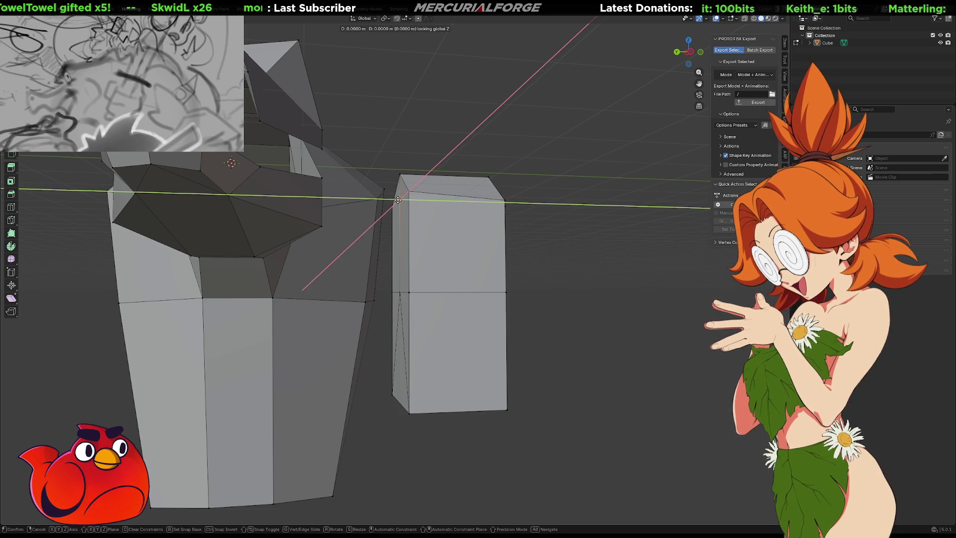
left_click(349, 205)
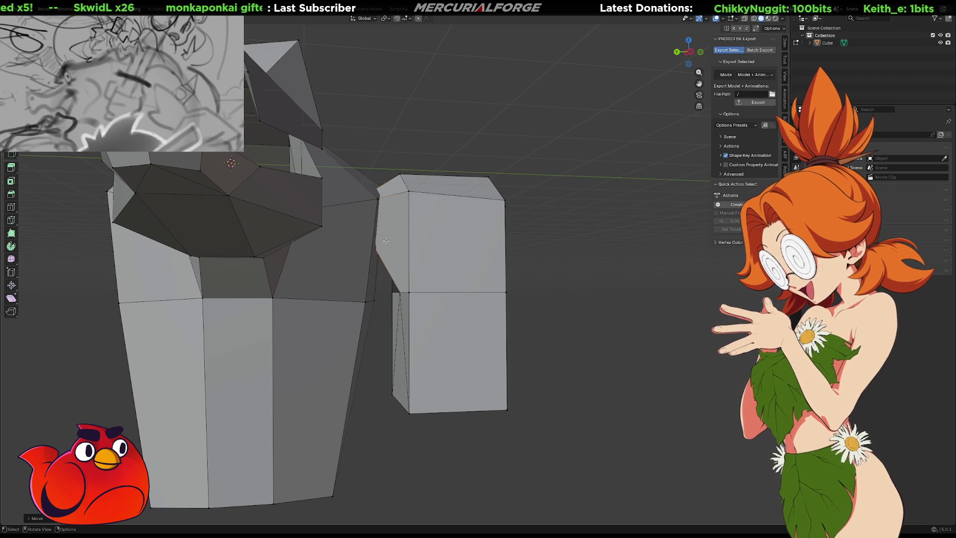
mouse_move(390, 241)
middle_mouse_down()
mouse_move(299, 259)
mouse_move(241, 245)
mouse_move(223, 256)
mouse_move(254, 278)
mouse_move(544, 194)
middle_mouse_up()
Step: In X-ray view, box-select the leg's top right vertices and move them
middle_click_drag(512, 152, 511, 150)
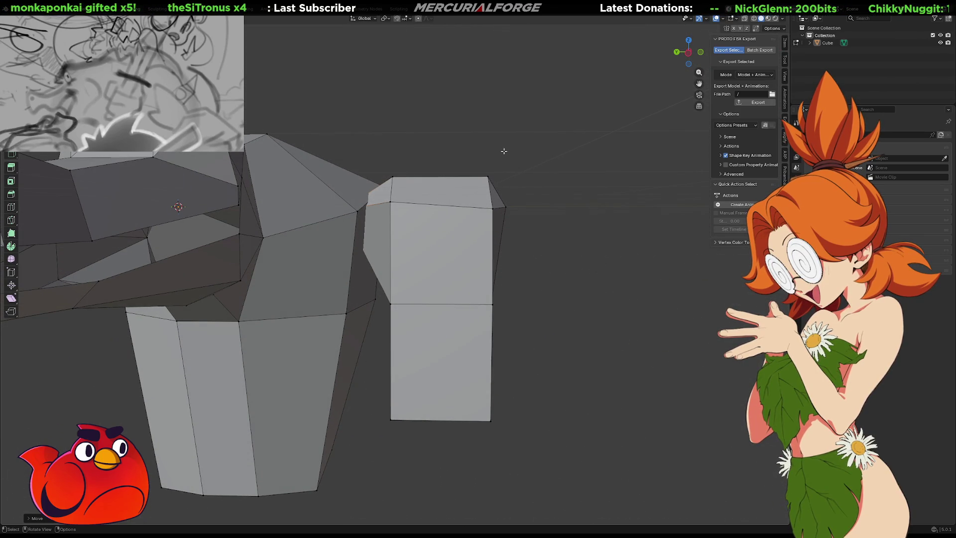
key("alt+z")
left_click_drag(498, 150, 461, 228)
key("alt+z")
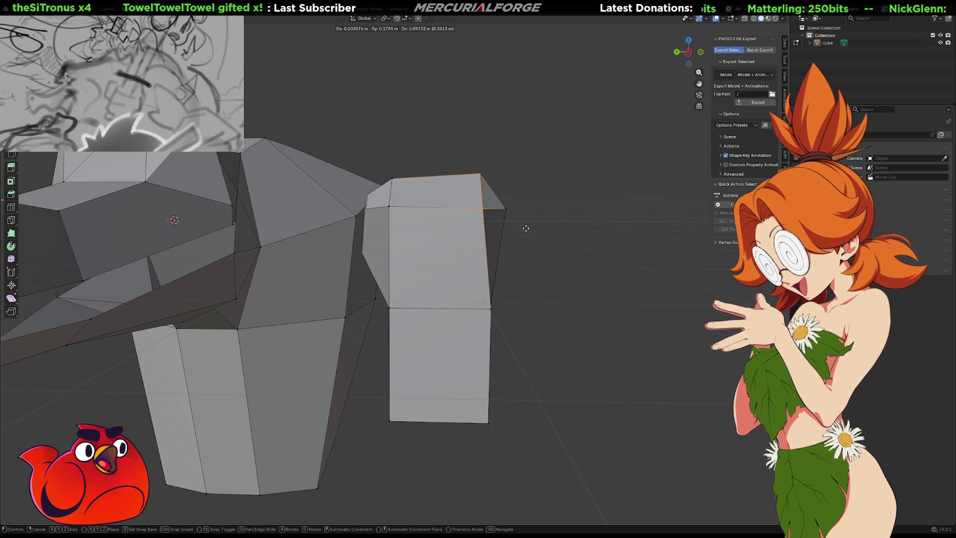
key("g")
left_click(501, 225)
mouse_move(513, 233)
middle_mouse_down()
mouse_move(421, 235)
mouse_move(454, 279)
mouse_move(448, 290)
mouse_move(508, 266)
mouse_move(504, 256)
middle_mouse_up()
Step: Move the top edge along Y to slant the leg top
key("g")
key("z")
key("x")
key("y")
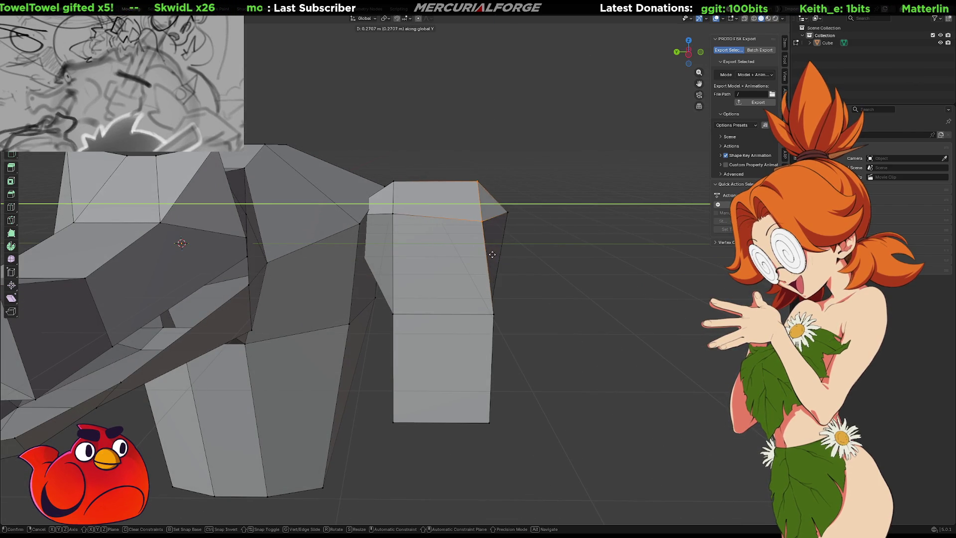
left_click(471, 243)
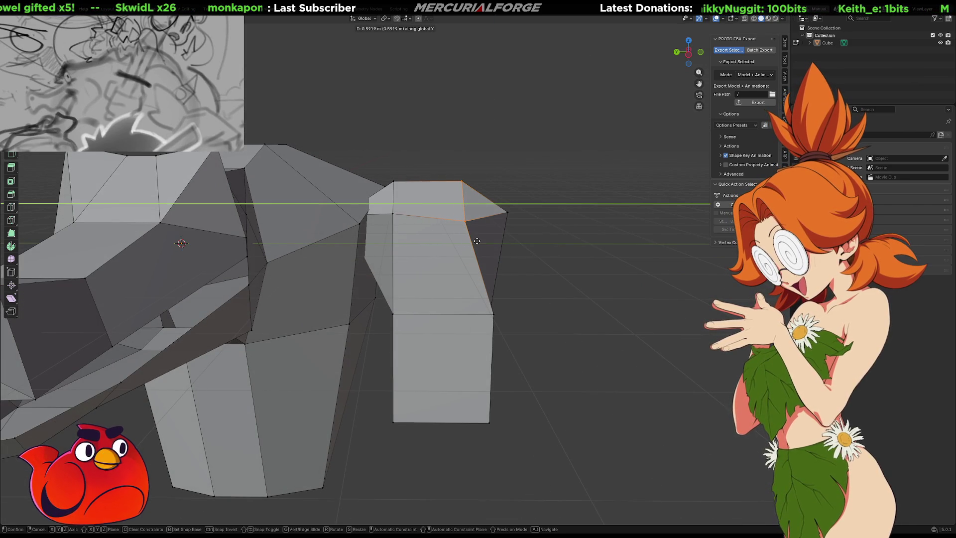
mouse_move(515, 259)
middle_mouse_down()
mouse_move(519, 280)
mouse_move(328, 260)
mouse_move(502, 257)
mouse_move(514, 267)
mouse_move(517, 314)
mouse_move(520, 307)
middle_mouse_up()
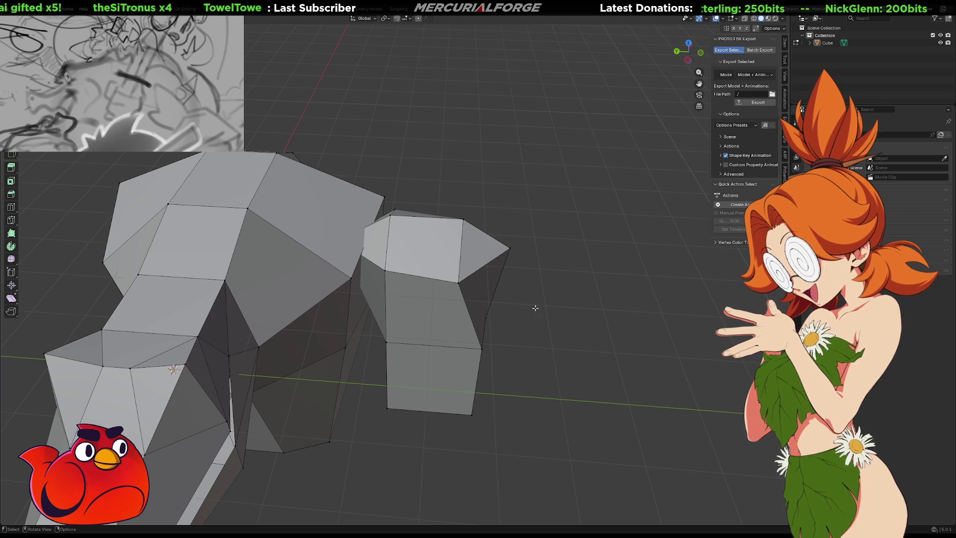
mouse_move(556, 328)
middle_mouse_down()
mouse_move(557, 369)
mouse_move(548, 309)
mouse_move(527, 267)
mouse_move(508, 316)
mouse_move(497, 256)
mouse_move(531, 254)
mouse_move(453, 266)
mouse_move(456, 156)
mouse_move(420, 295)
mouse_move(508, 283)
middle_mouse_up()
Step: Undo the trial reshaping back to the plain leg box
key("ctrl+z")
key("ctrl+z")
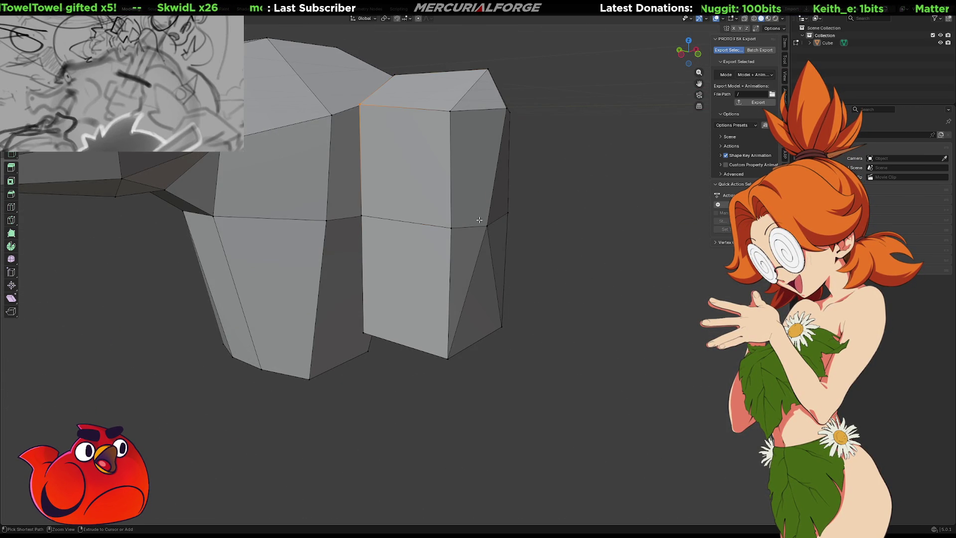
key("ctrl+z")
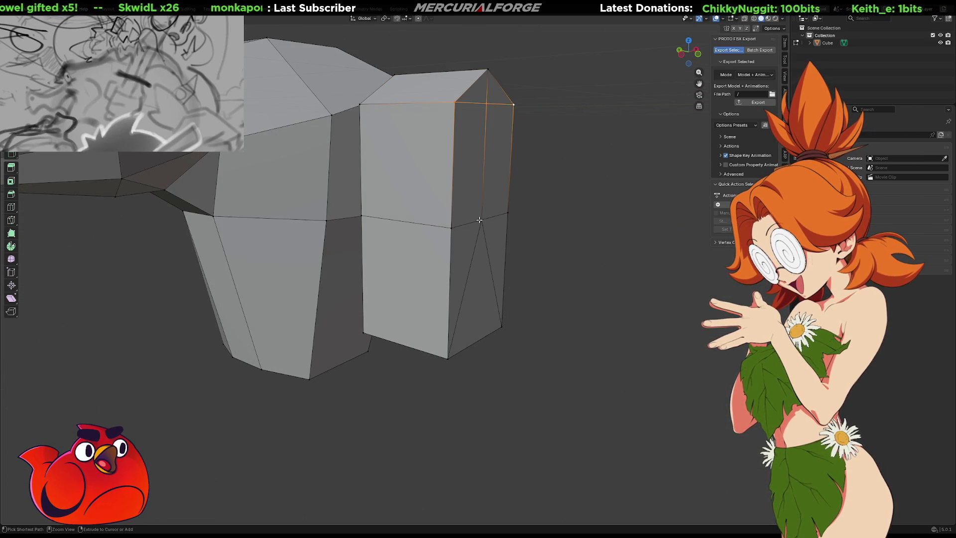
key("ctrl+z")
key("ctrl+z")
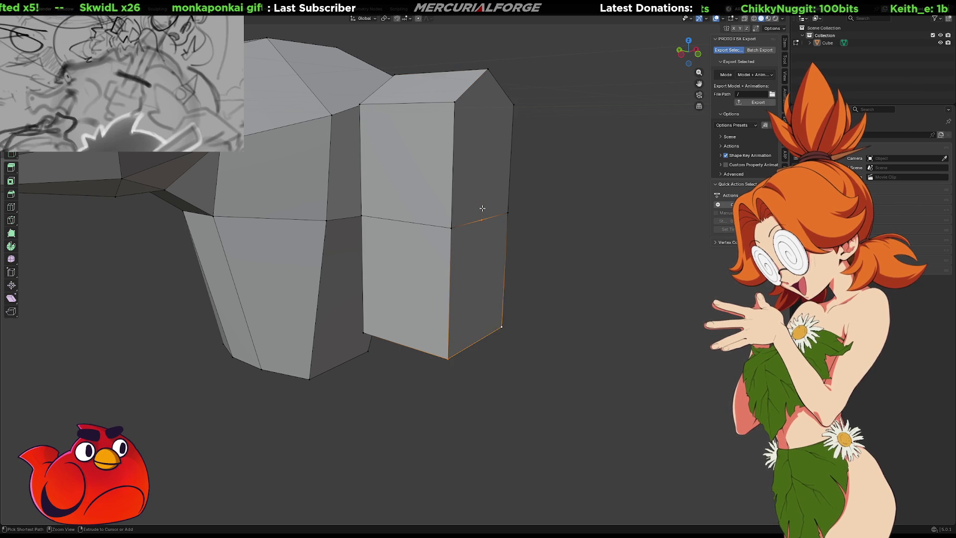
middle_click_drag(478, 103, 562, 116)
key("ctrl+z")
key("ctrl+z")
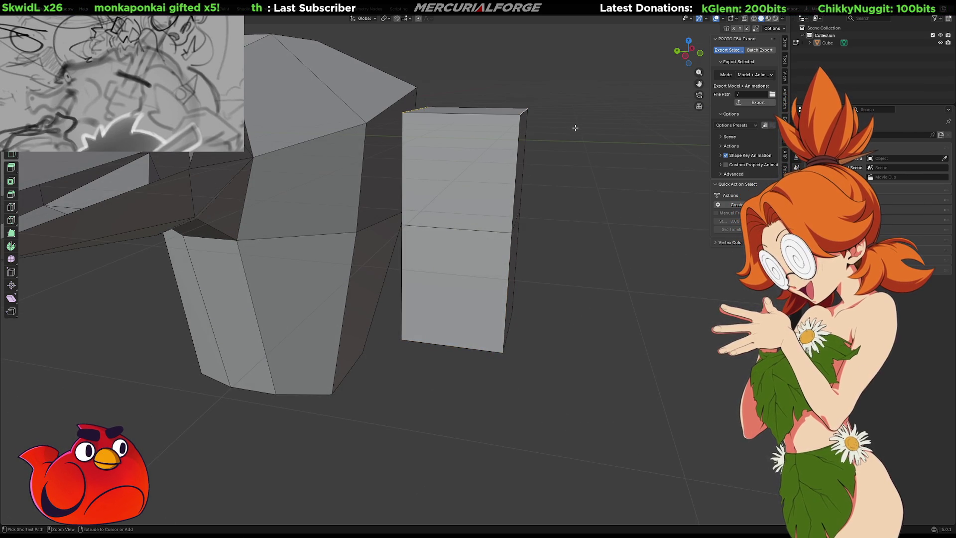
mouse_move(575, 147)
middle_mouse_down()
mouse_move(422, 145)
mouse_move(448, 126)
middle_mouse_up()
Step: Shift the leg's top vertex along Y, then raise it along Z
key("g")
key("z")
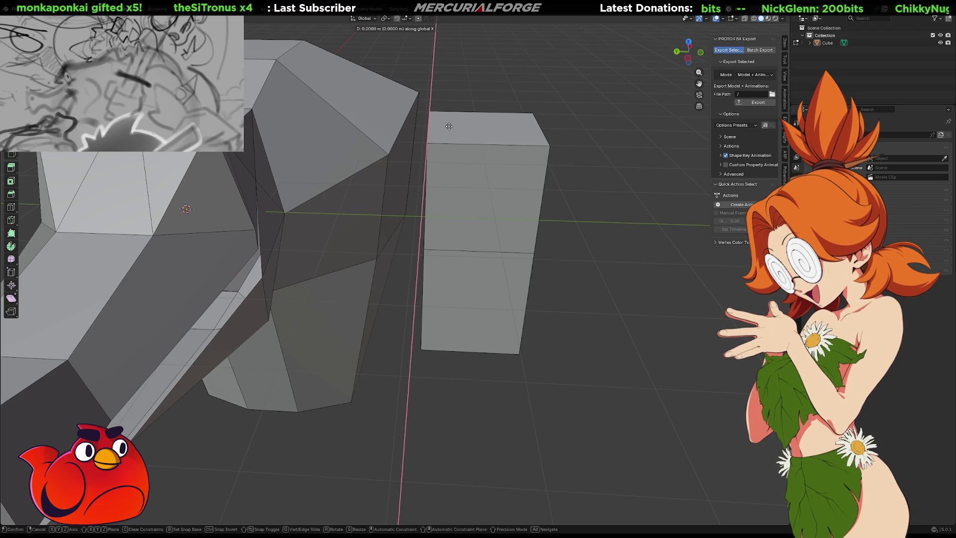
key("y")
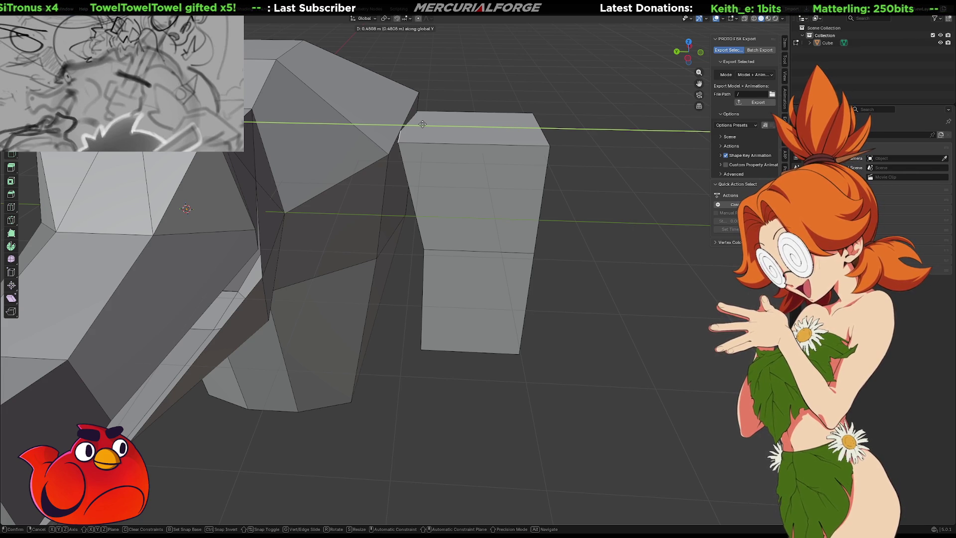
left_click(421, 123)
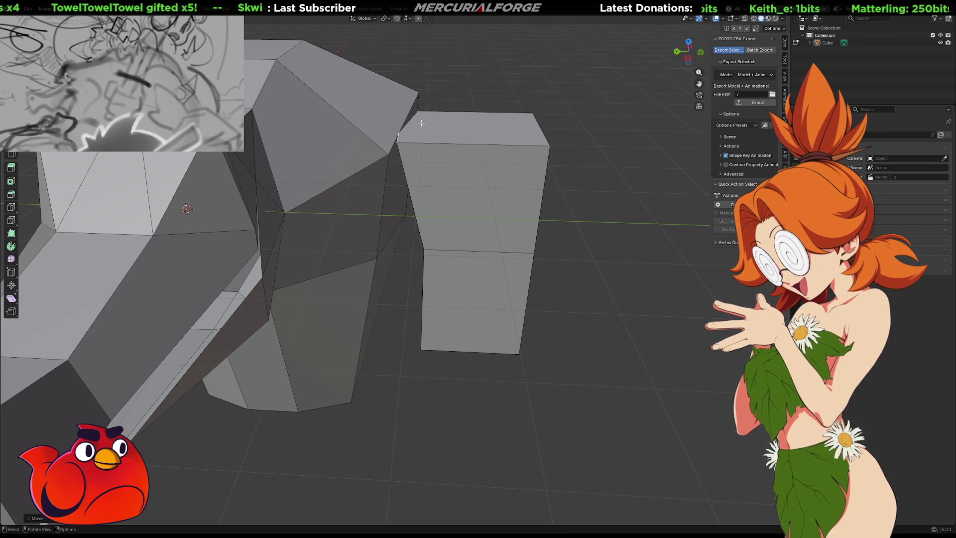
key("g")
key("z")
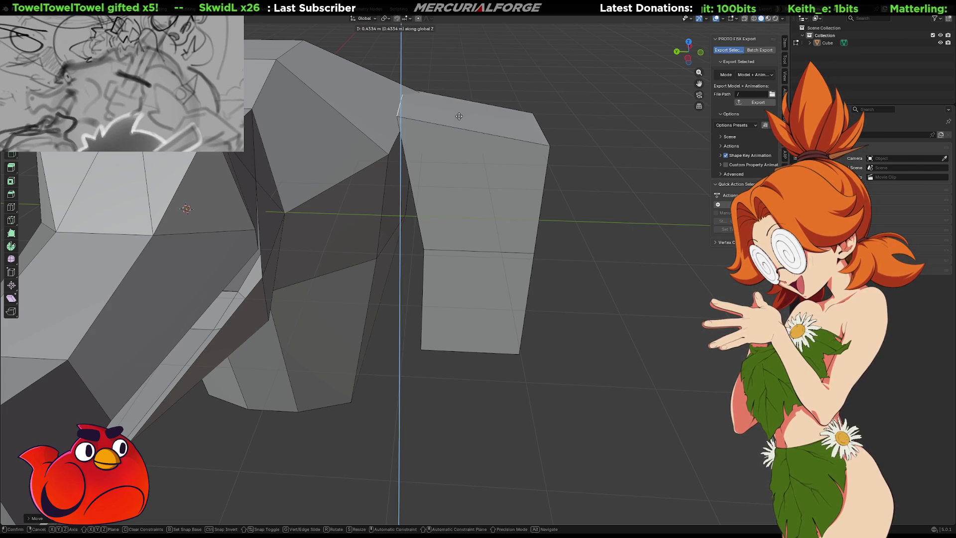
left_click(464, 104)
right_click(418, 111)
middle_click_drag(423, 129, 415, 145)
Step: Subdivide the inner upper face between two neighbouring vertical edges
left_click(415, 145)
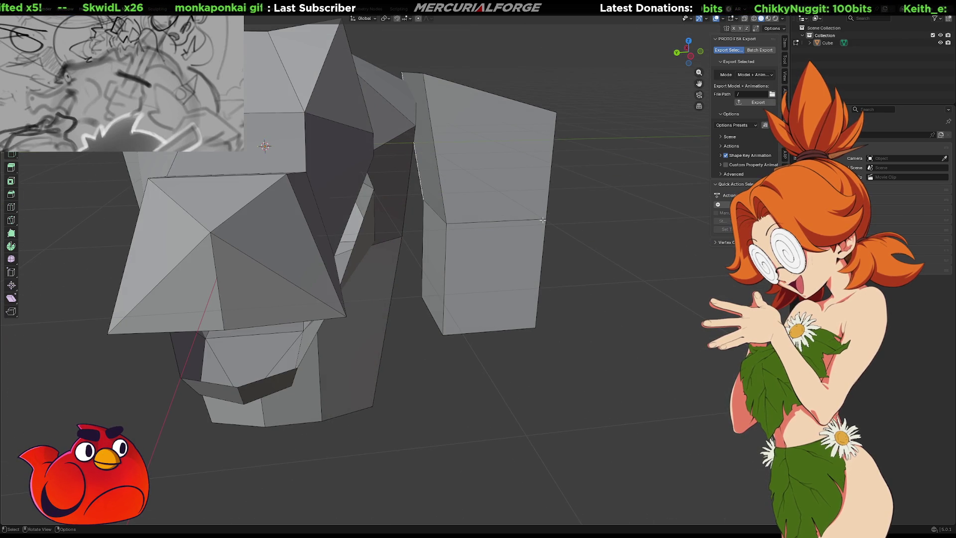
left_click(438, 162)
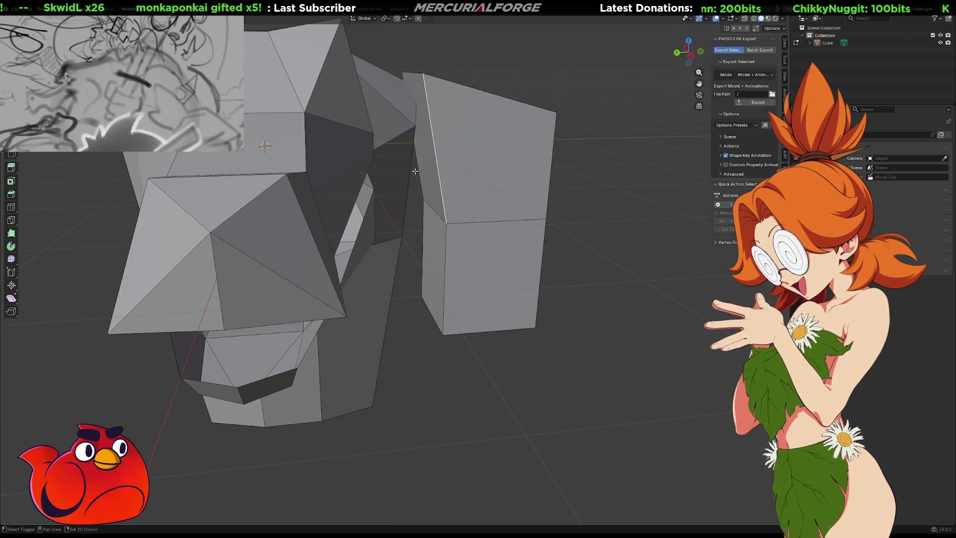
right_click(418, 170)
left_click(417, 170)
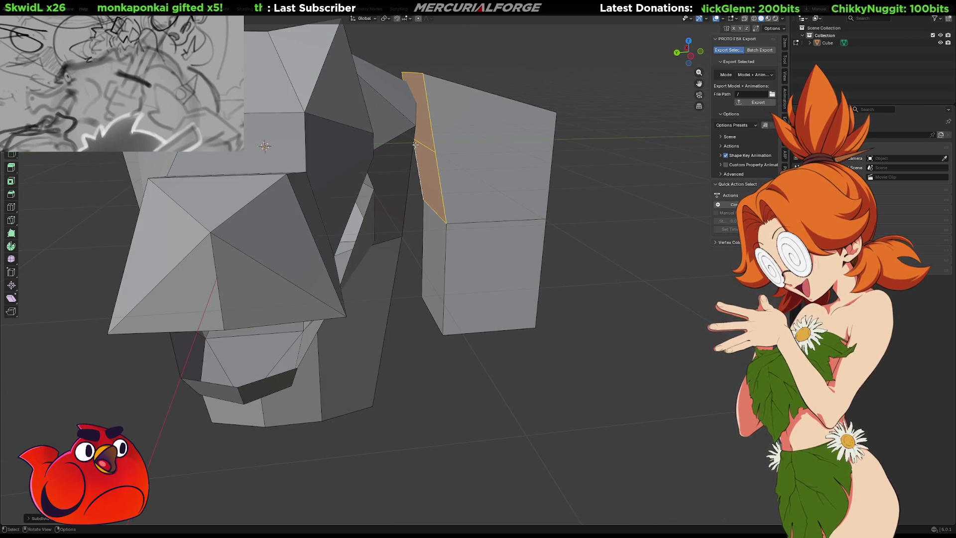
Step: Slide the newly created edge along the leg's inner face
left_click(420, 146)
key("g")
key("g")
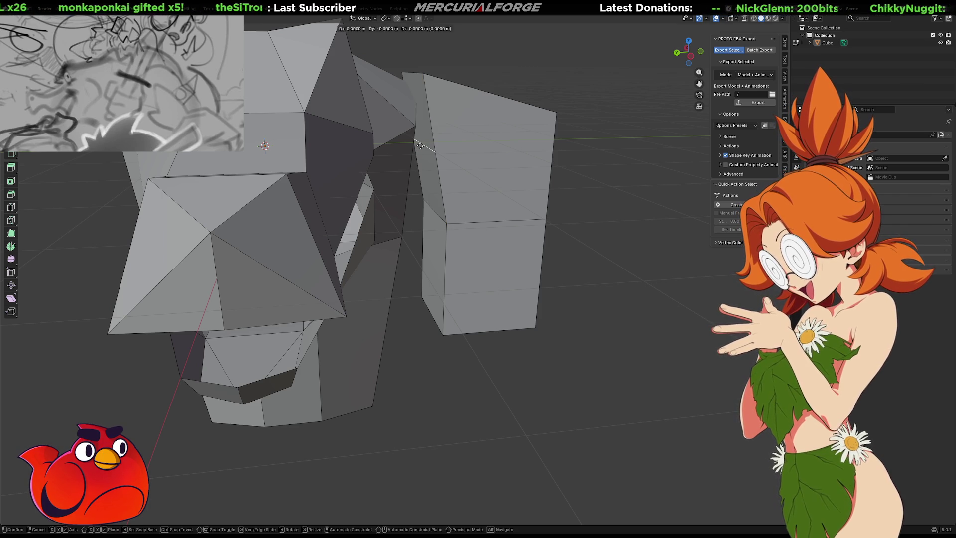
left_click(425, 166)
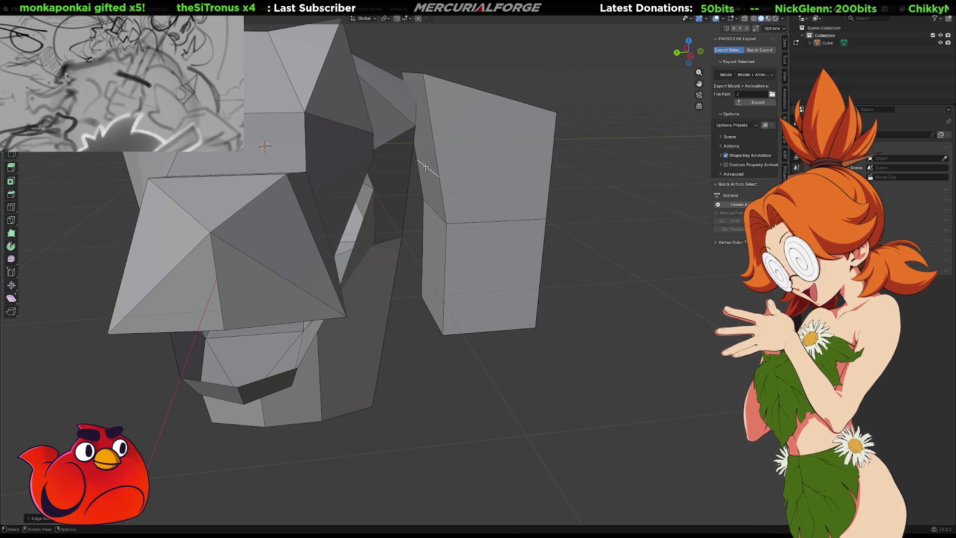
middle_click_drag(421, 141, 428, 137)
Step: Extrude the face outward along its normal
key("e")
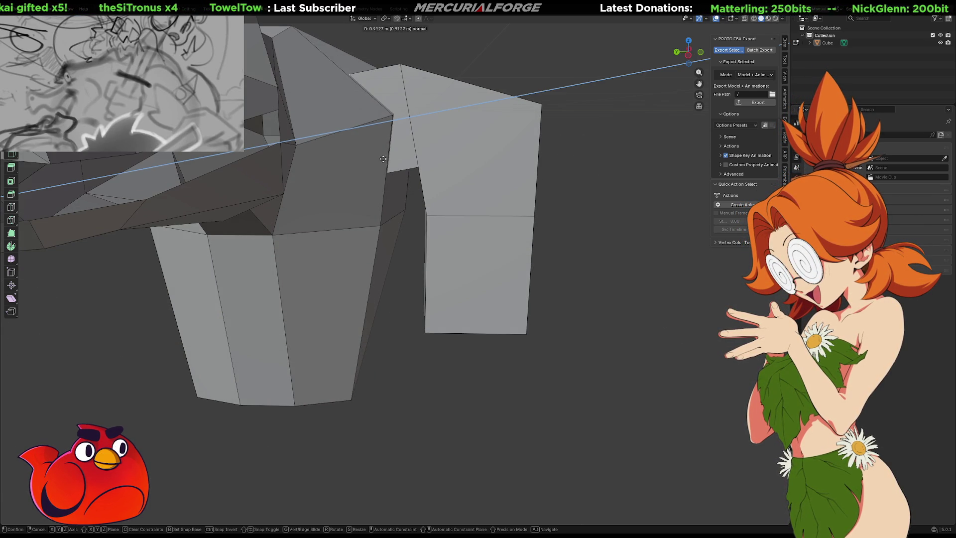
left_click(350, 163)
middle_click_drag(351, 164, 436, 180)
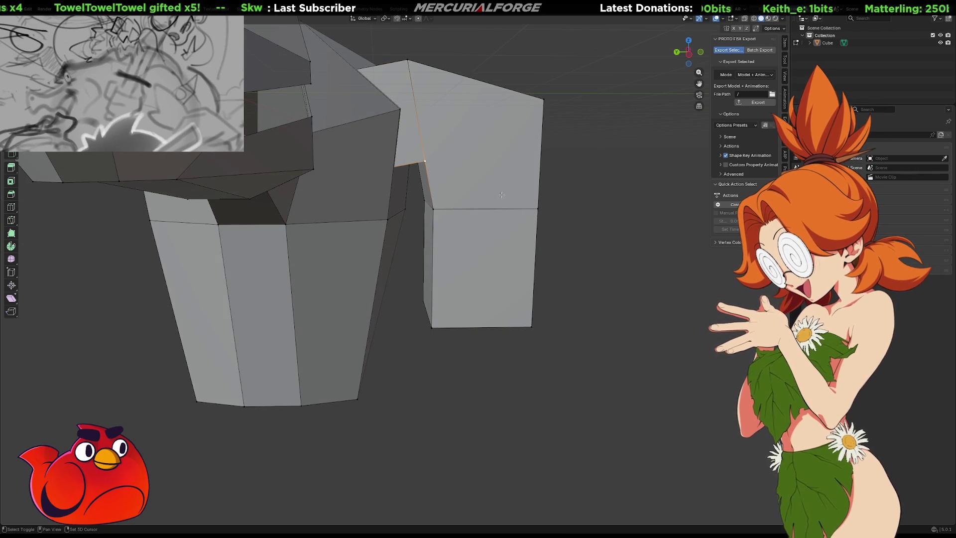
mouse_move(550, 199)
middle_mouse_down()
mouse_move(503, 200)
mouse_move(382, 172)
middle_mouse_up()
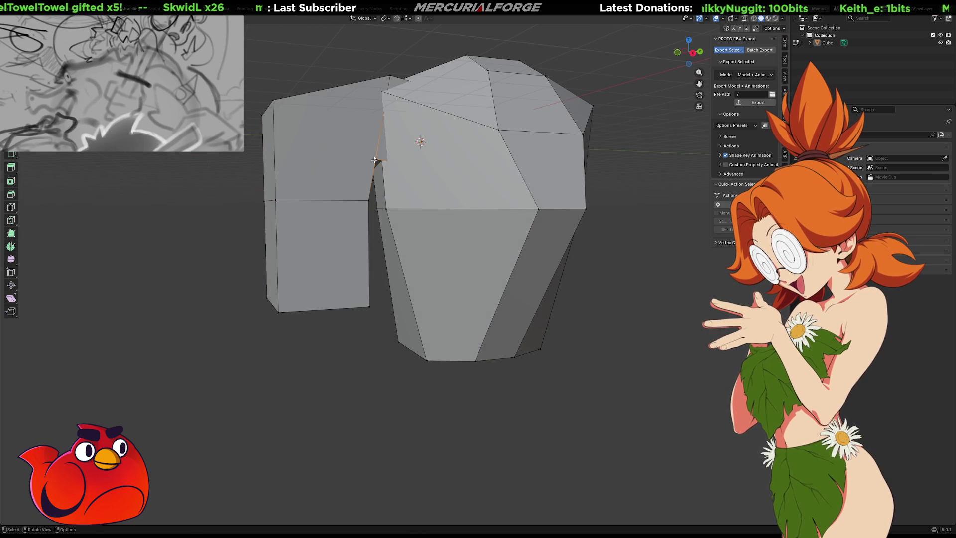
Step: Move a leg-top vertex off the X axis, then undo the change
left_click(278, 201, "shift")
mouse_move(293, 204)
middle_mouse_down()
mouse_move(487, 198)
mouse_move(471, 199)
middle_mouse_up()
left_click(414, 174)
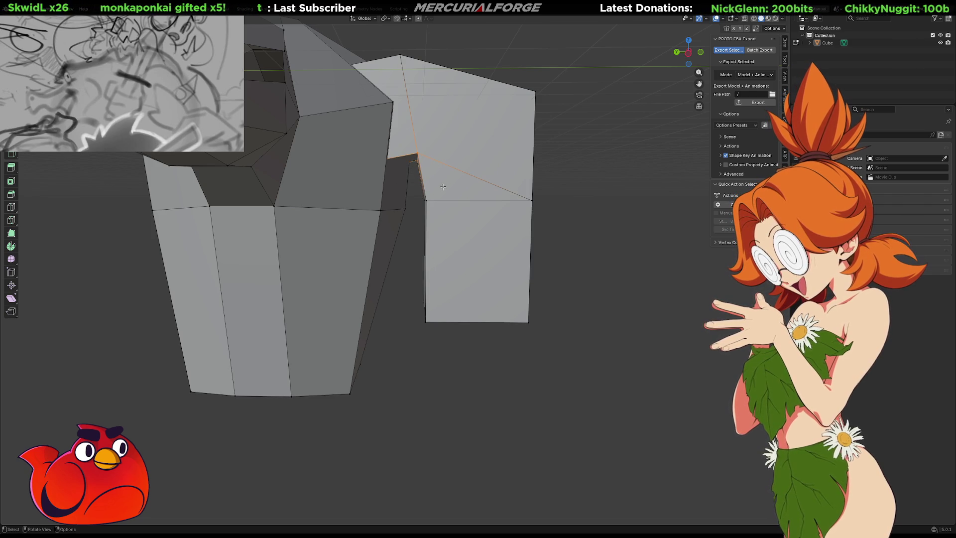
key("g")
key("shift+x")
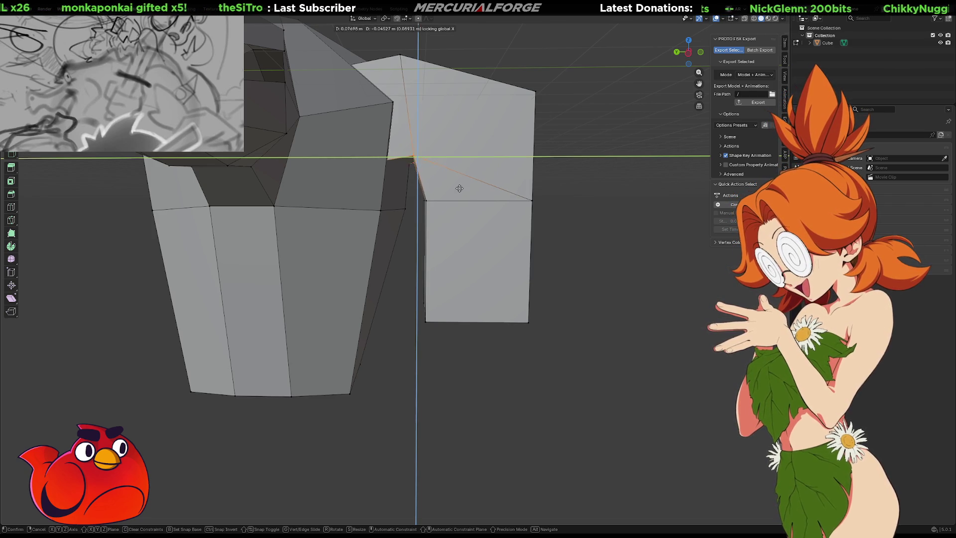
left_click(452, 197)
mouse_move(452, 197)
middle_mouse_down()
mouse_move(481, 216)
mouse_move(479, 229)
mouse_move(489, 209)
mouse_move(484, 220)
mouse_move(481, 196)
middle_mouse_up()
key("ctrl+z")
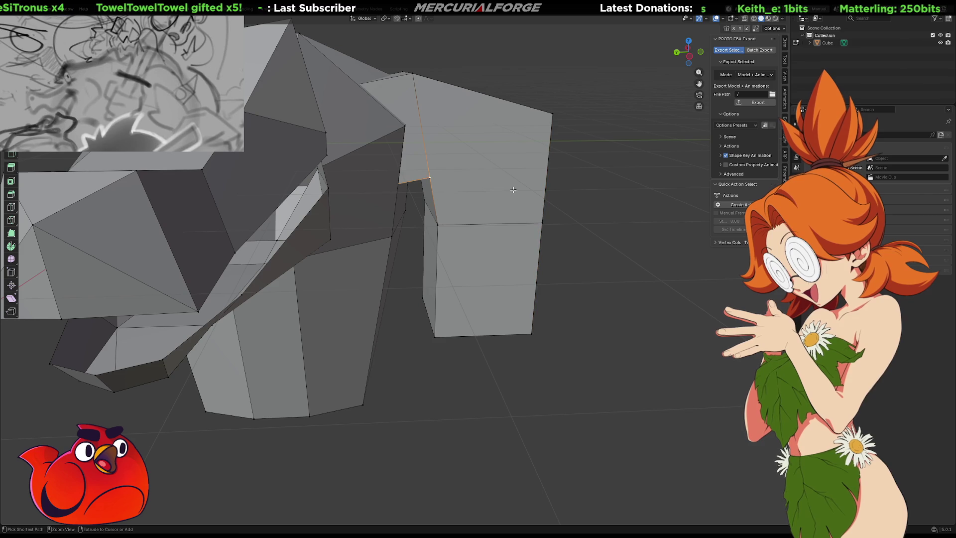
Step: Shift the narrow inner face off X so the top slants outward, then exit Edit Mode
left_click(411, 145, "ctrl")
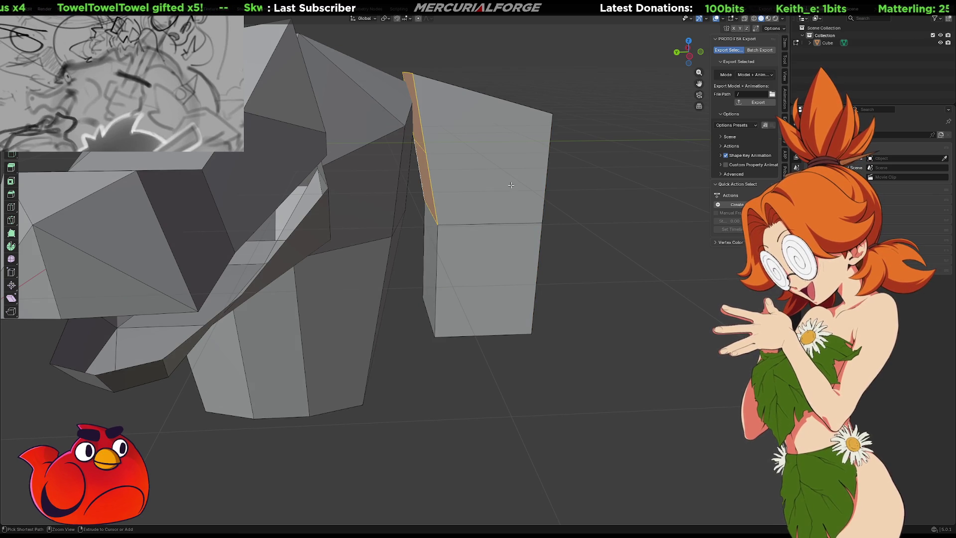
key("g")
key("shift+x")
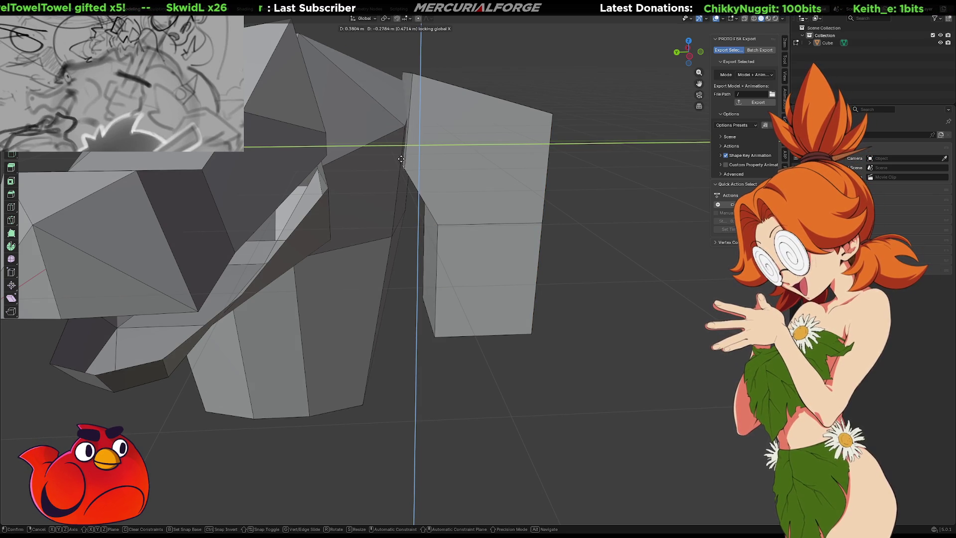
left_click(393, 172)
mouse_move(393, 172)
middle_mouse_down()
mouse_move(403, 174)
mouse_move(346, 176)
mouse_move(398, 141)
middle_mouse_up()
left_click(400, 121)
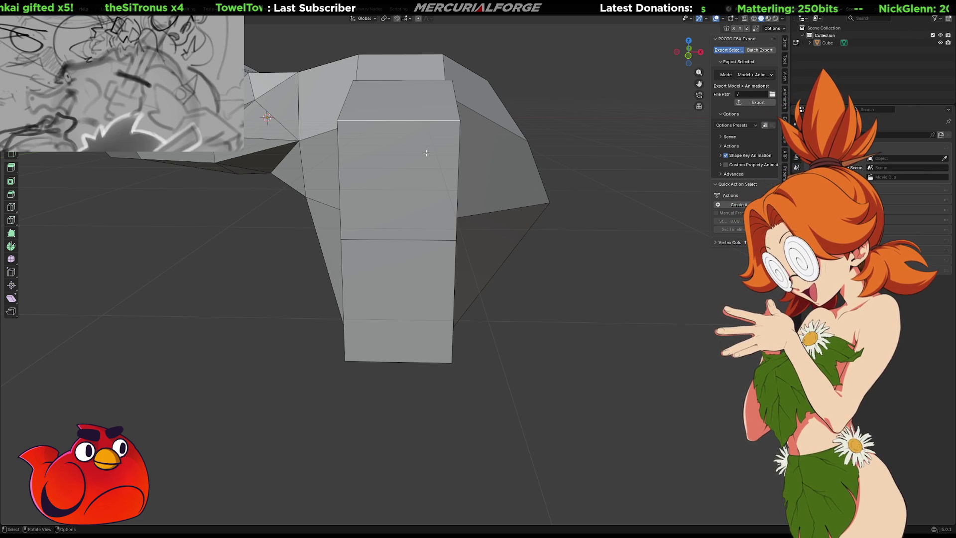
middle_click_drag(379, 168, 465, 161)
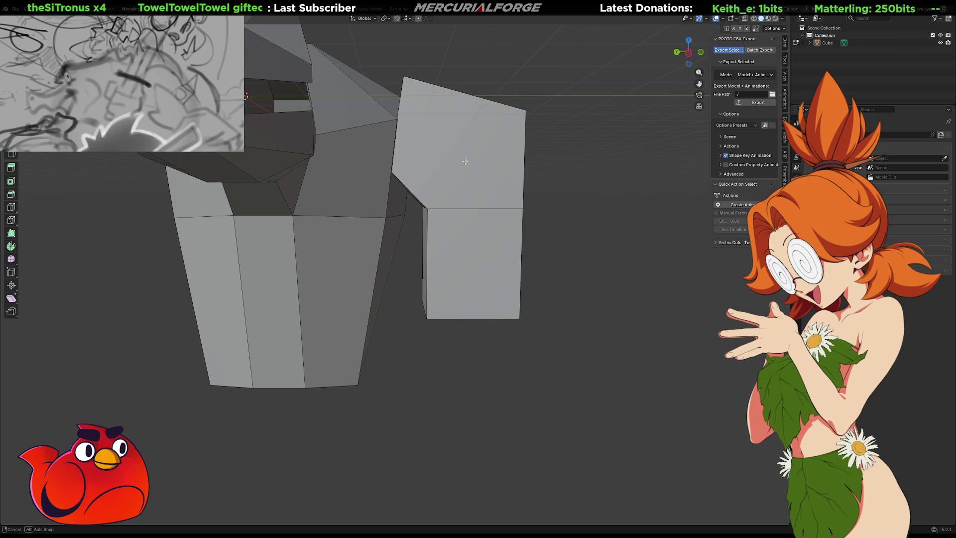
key("Tab")
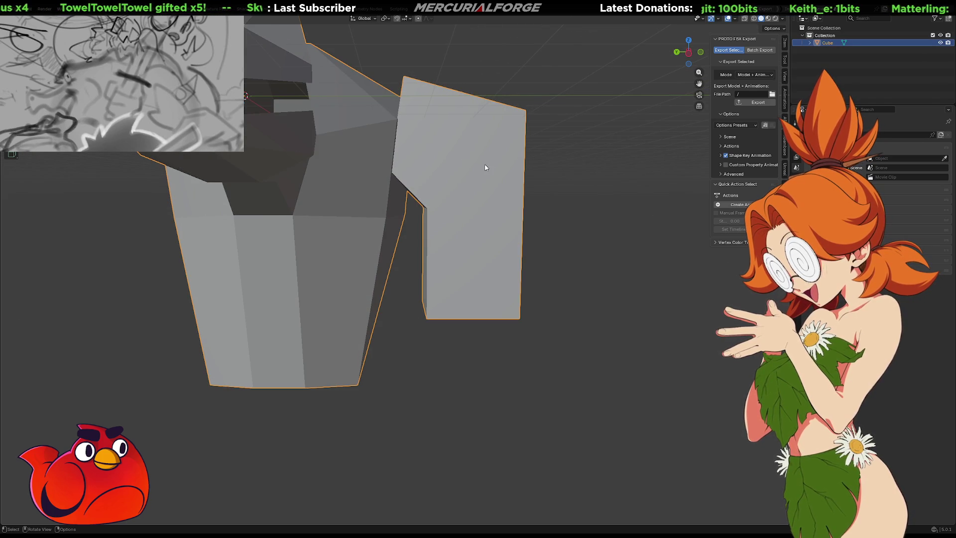
Step: Select the connected leg geometry and separate it into its own object with P > Selection
key("Tab")
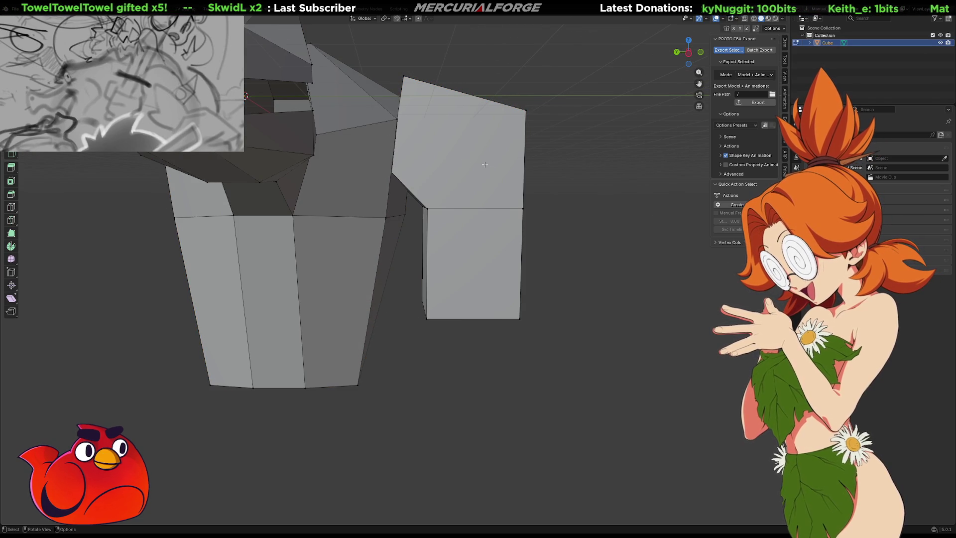
left_click(484, 164)
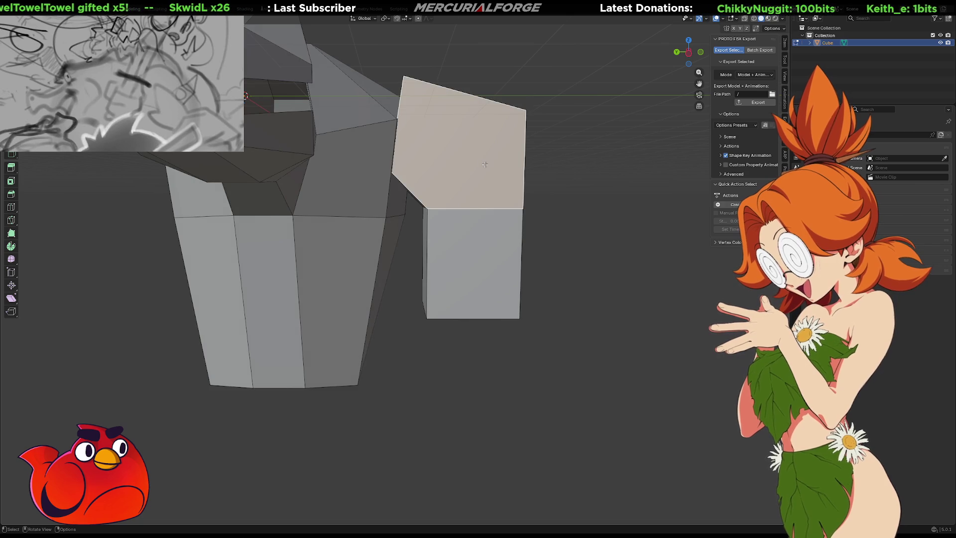
key("ctrl+l")
left_click(485, 165)
key("ctrl+l")
key("p")
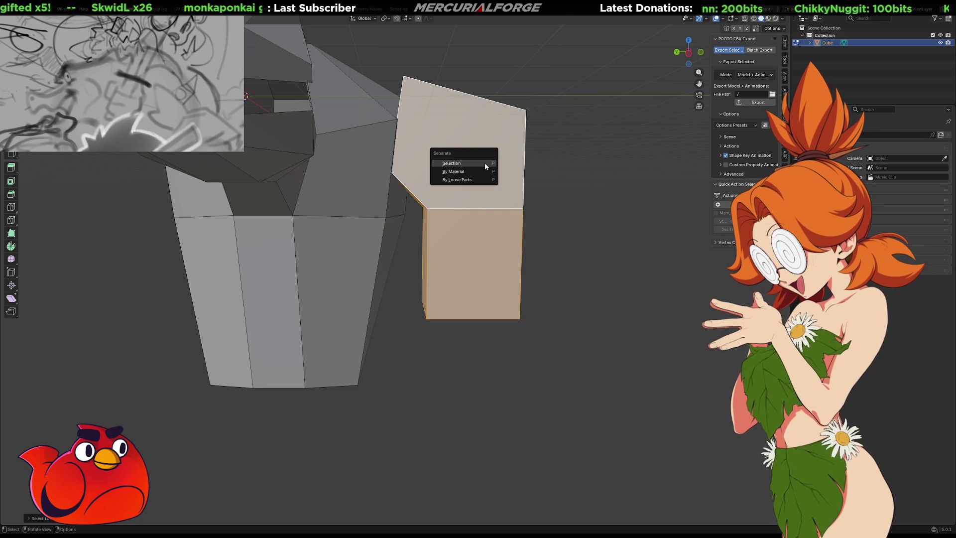
left_click(485, 162)
Step: Back in Object Mode, select Cube.001 and lower it slightly
key("Tab")
left_click(453, 180)
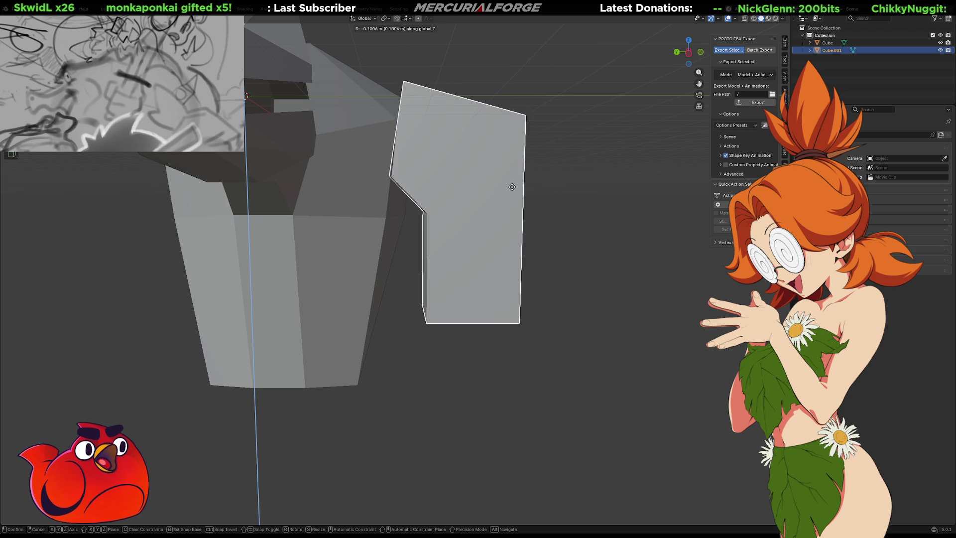
left_click(541, 217)
mouse_move(542, 216)
middle_mouse_down()
mouse_move(405, 227)
mouse_move(458, 225)
middle_mouse_up()
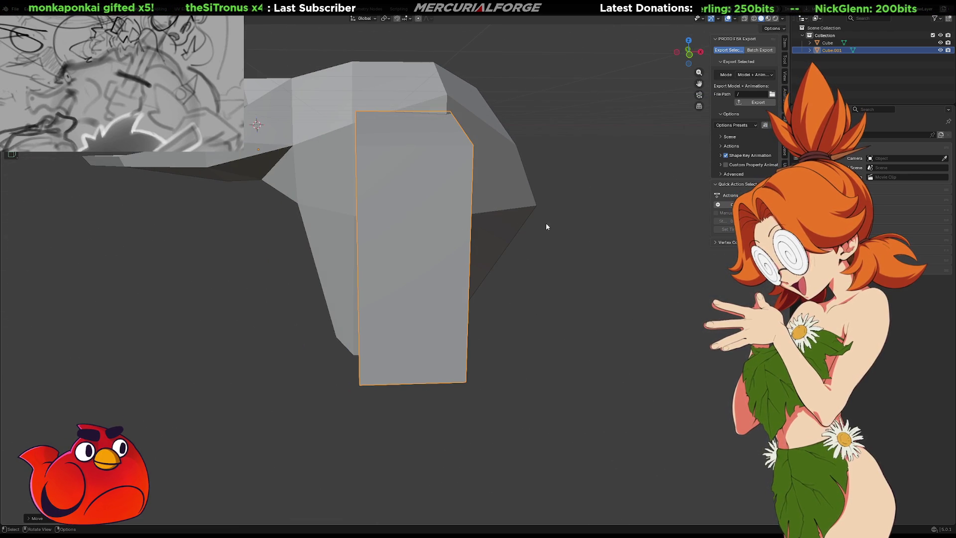
Step: Select all of Cube.001's geometry in Edit Mode, scale it down and lower it along Z
key("s")
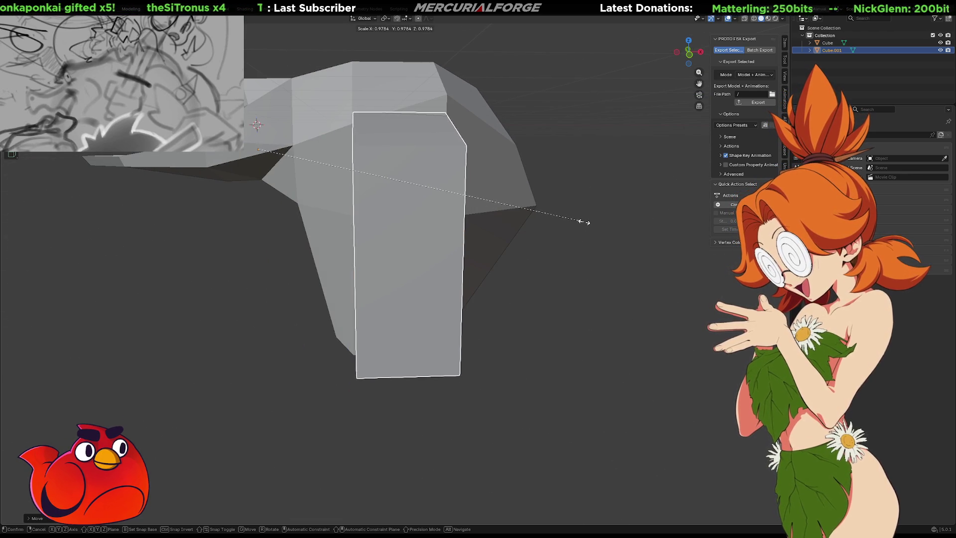
key("Escape")
key("Tab")
key("a")
key("s")
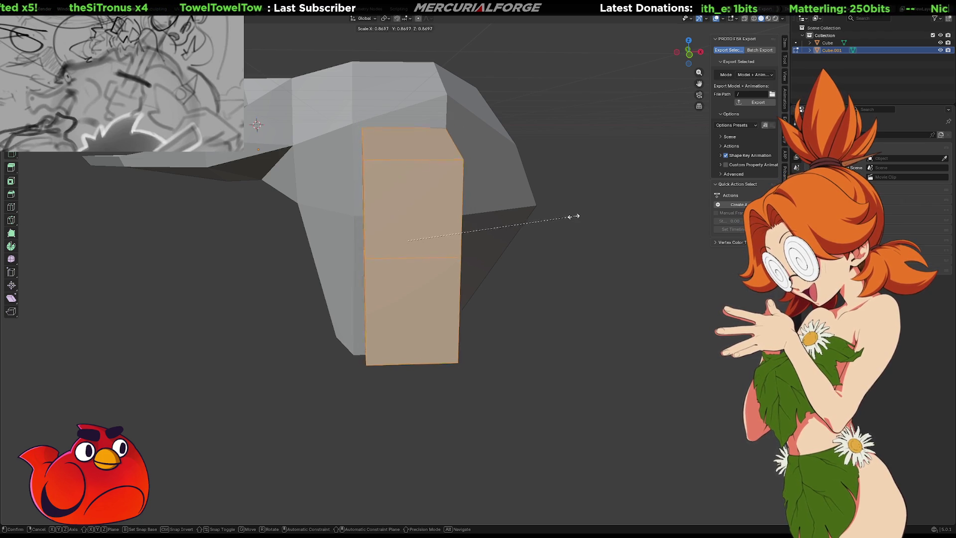
left_click(551, 216)
key("g")
key("z")
left_click(558, 194)
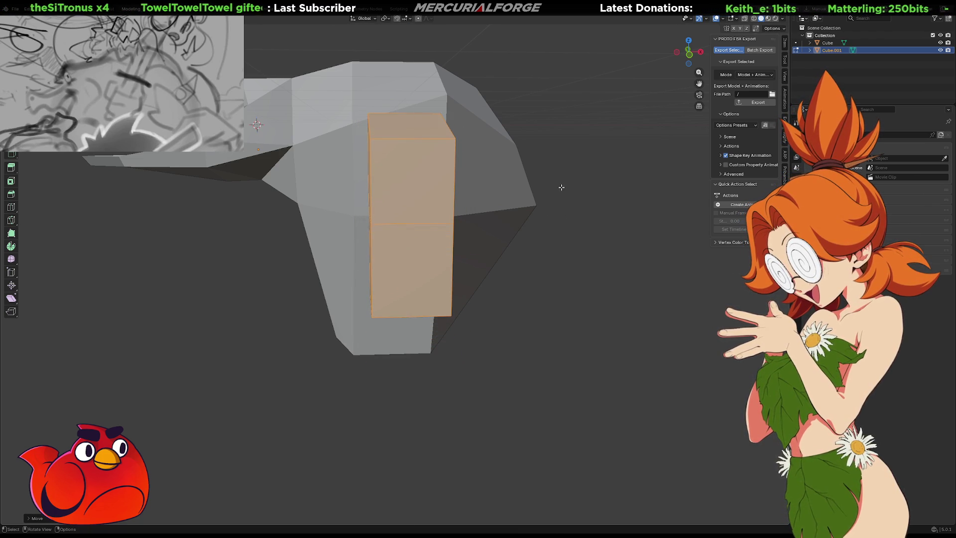
Step: Move the leg geometry so it sits against the side of the body
scroll(561, 186, "down", 5)
mouse_move(561, 186)
middle_mouse_down()
mouse_move(487, 222)
mouse_move(509, 210)
mouse_move(491, 211)
mouse_move(540, 226)
middle_mouse_up()
scroll(497, 222, "up", 2)
key("g")
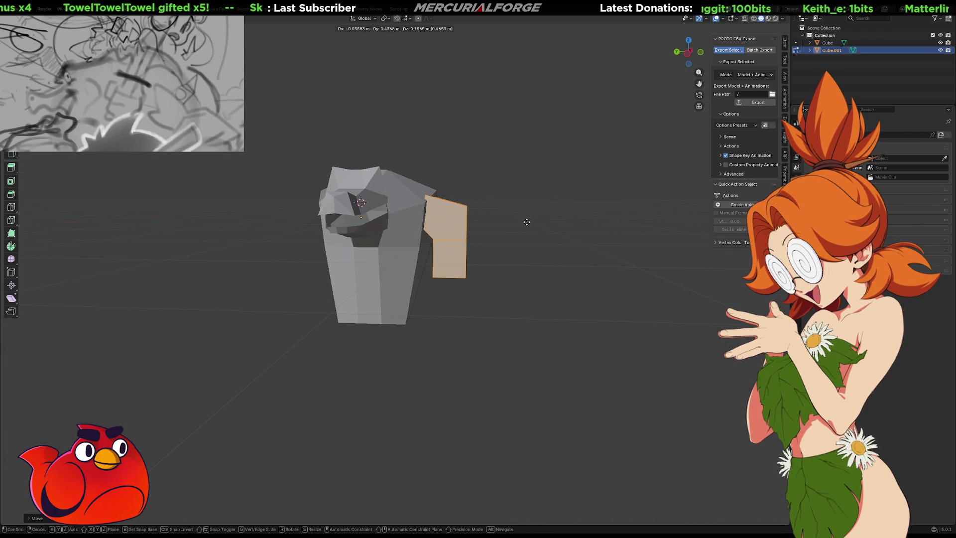
left_click(526, 223)
mouse_move(606, 244)
middle_mouse_down()
mouse_move(505, 245)
mouse_move(611, 242)
mouse_move(572, 235)
mouse_move(496, 239)
middle_mouse_up()
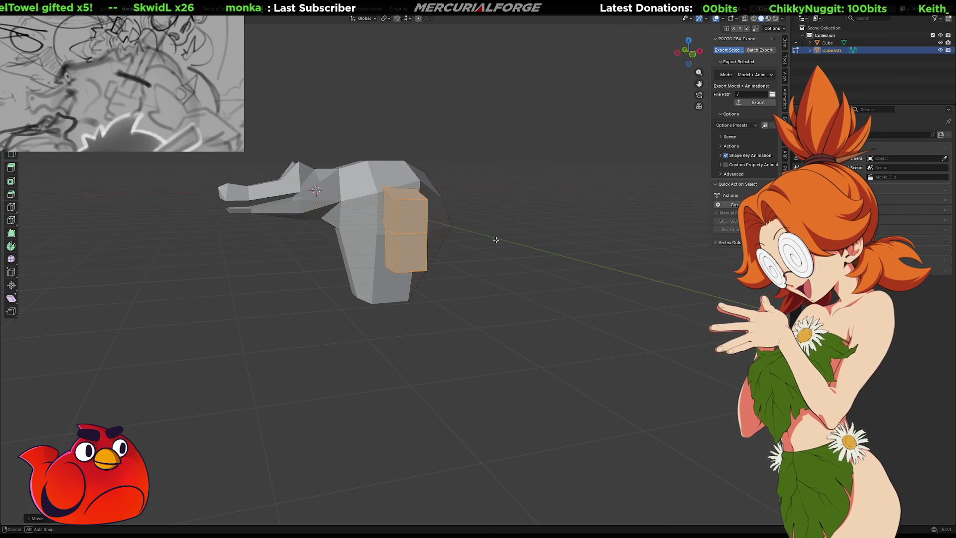
left_click_drag(489, 217, 399, 167)
Step: Return to Object Mode, deselect the leg and inspect it from below
key("Tab")
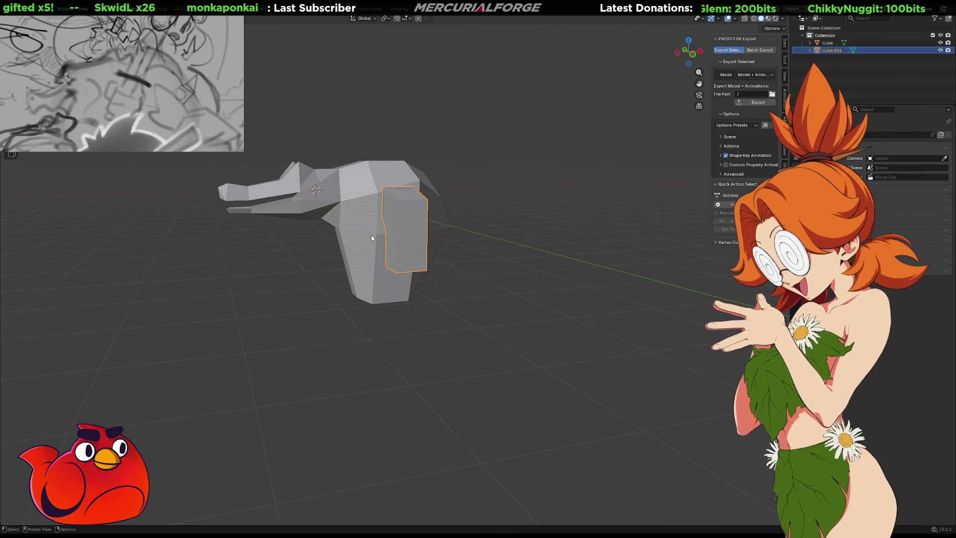
left_click(535, 219)
mouse_move(508, 154)
middle_mouse_down()
mouse_move(437, 224)
mouse_move(589, 226)
mouse_move(473, 230)
mouse_move(454, 220)
mouse_move(460, 212)
middle_mouse_up()
scroll(407, 262, "up", 3)
mouse_move(450, 273)
middle_mouse_down()
mouse_move(439, 269)
mouse_move(430, 201)
middle_mouse_up()
key("ctrl+Tab")
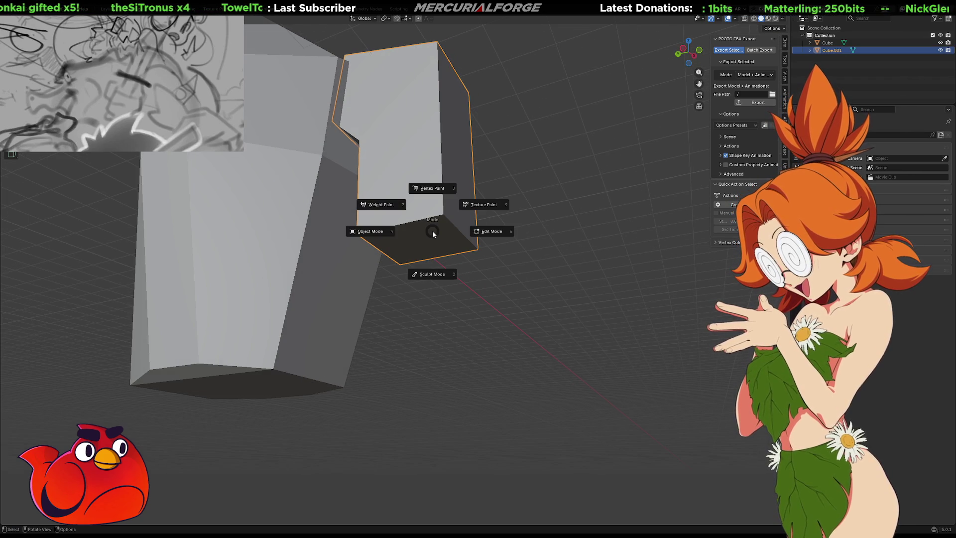
Step: In Edit Mode, select the leg's bottom face and try an extrusion, cancelling it
key("Escape")
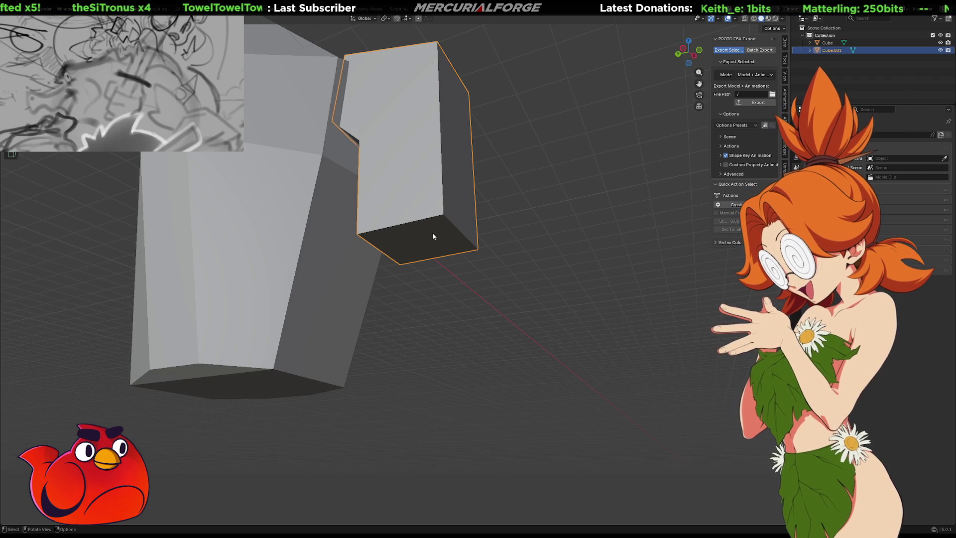
key("Tab")
left_click(432, 233)
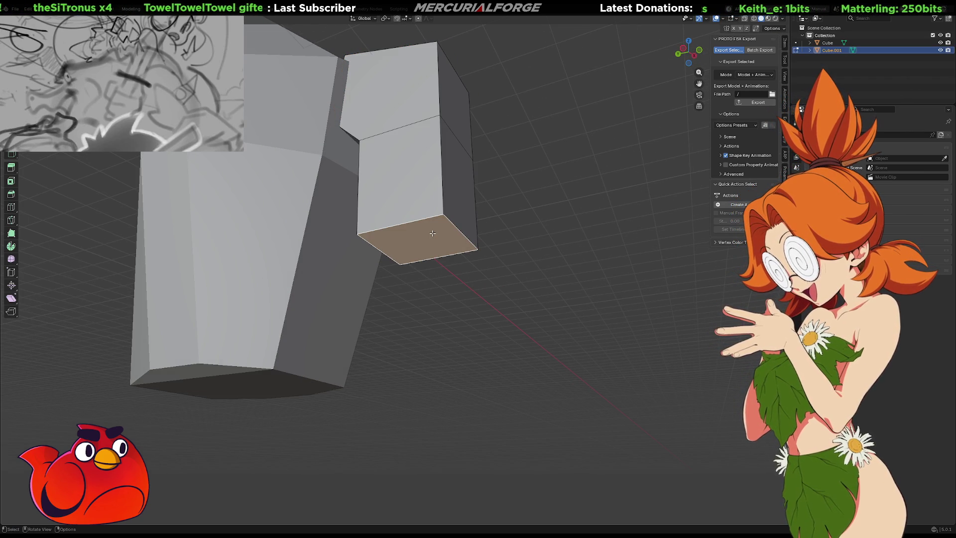
middle_click_drag(432, 233, 431, 244)
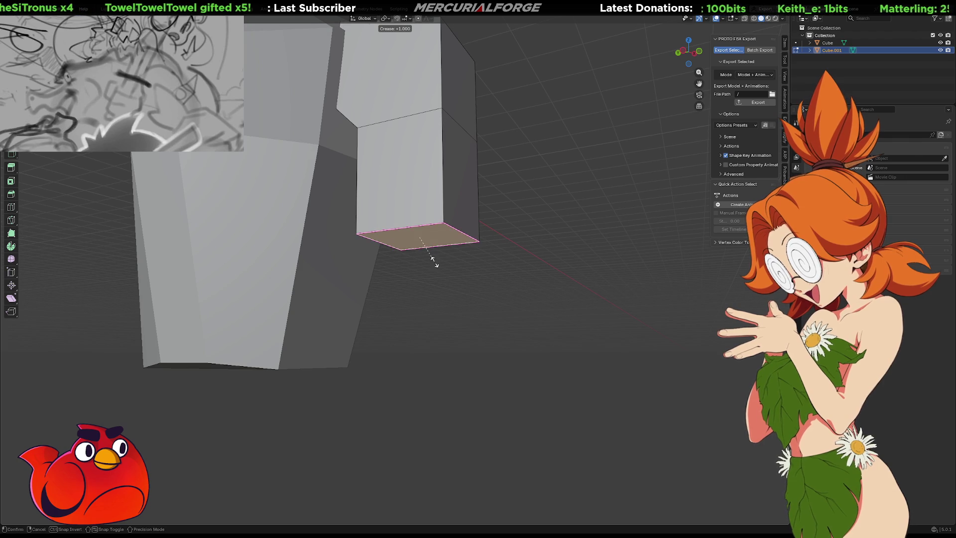
right_click(429, 296)
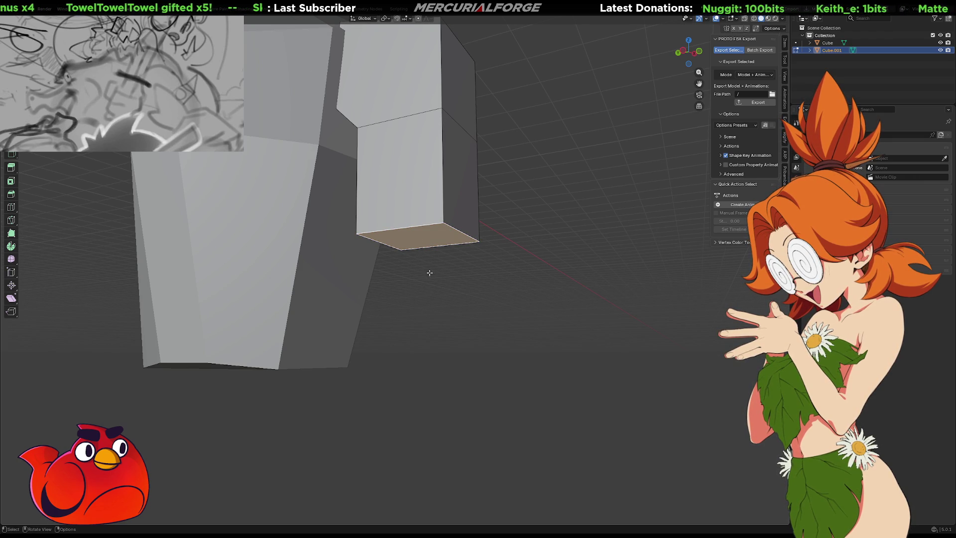
right_click(429, 272)
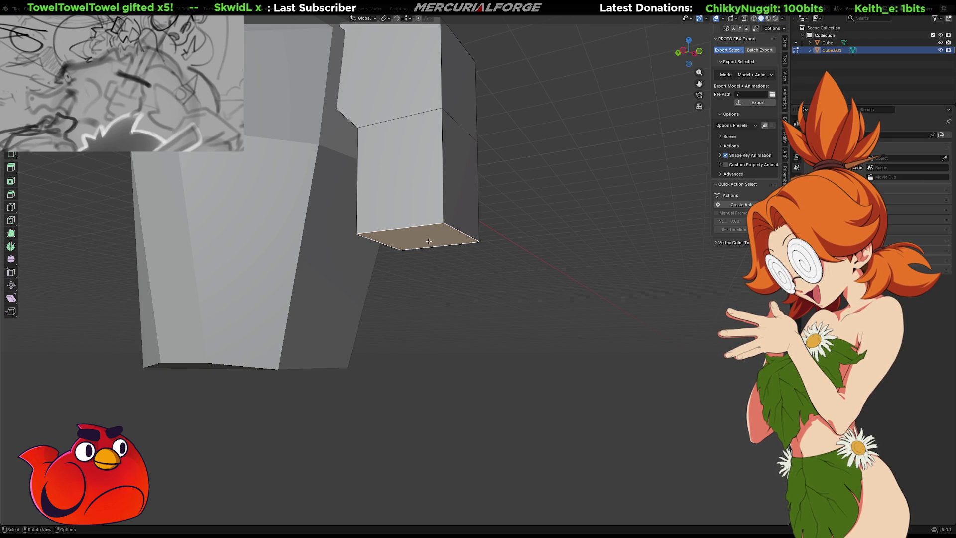
key("e")
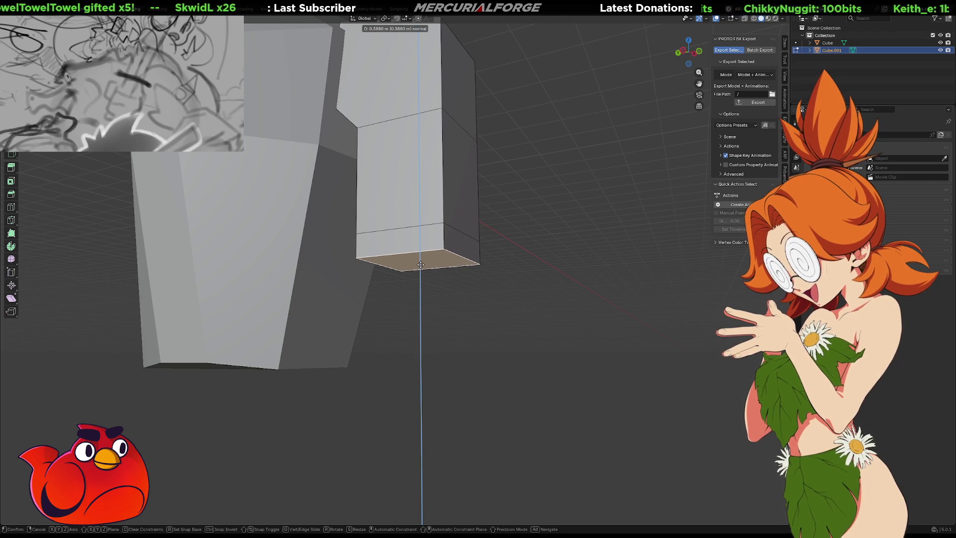
right_click(424, 262)
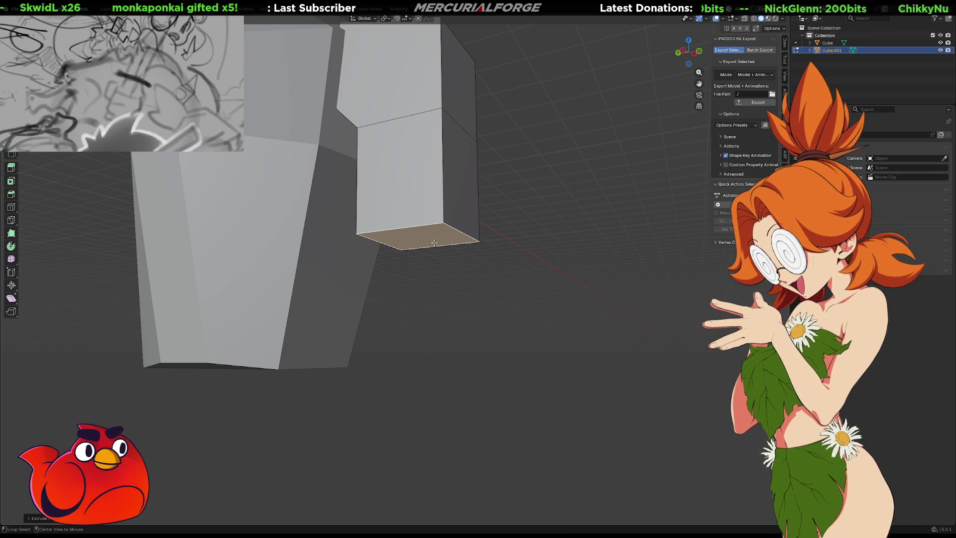
Step: Try Extrude Faces Individually on the bottom face, then crease its edges
key("alt+e")
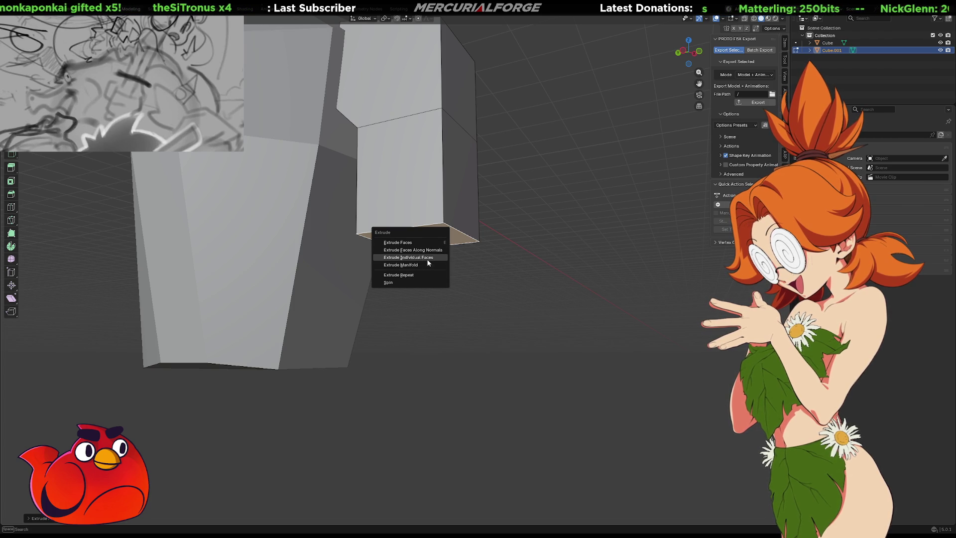
left_click(427, 257)
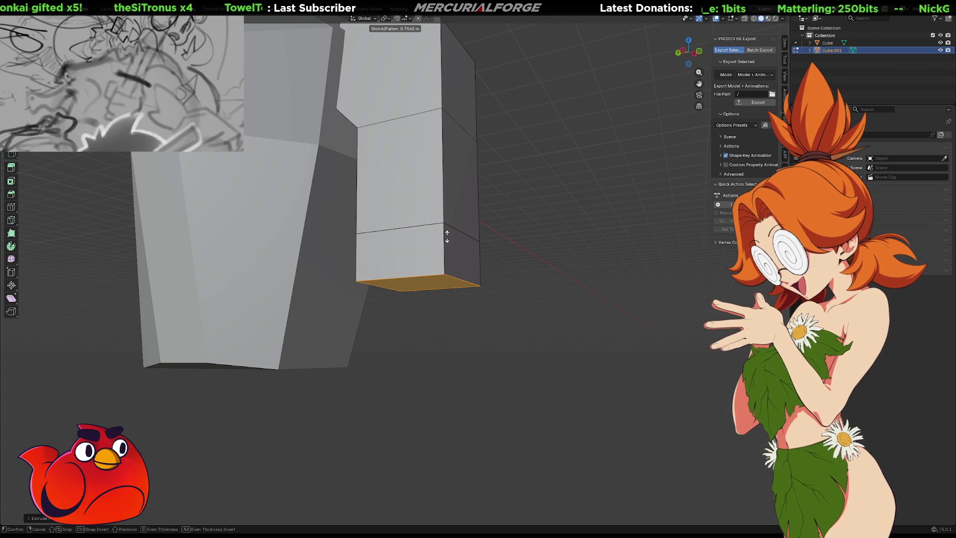
right_click(448, 236)
right_click(447, 234)
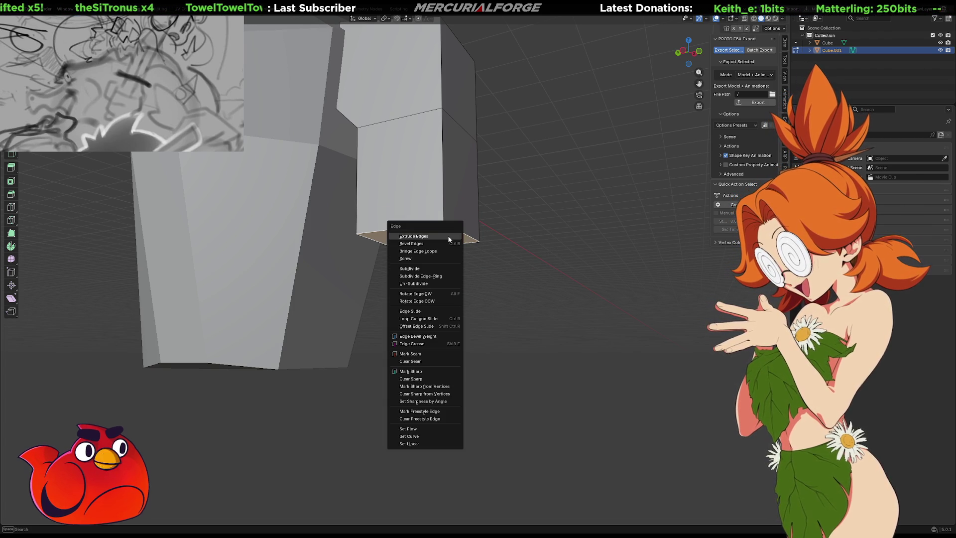
key("Escape")
key("shift+e")
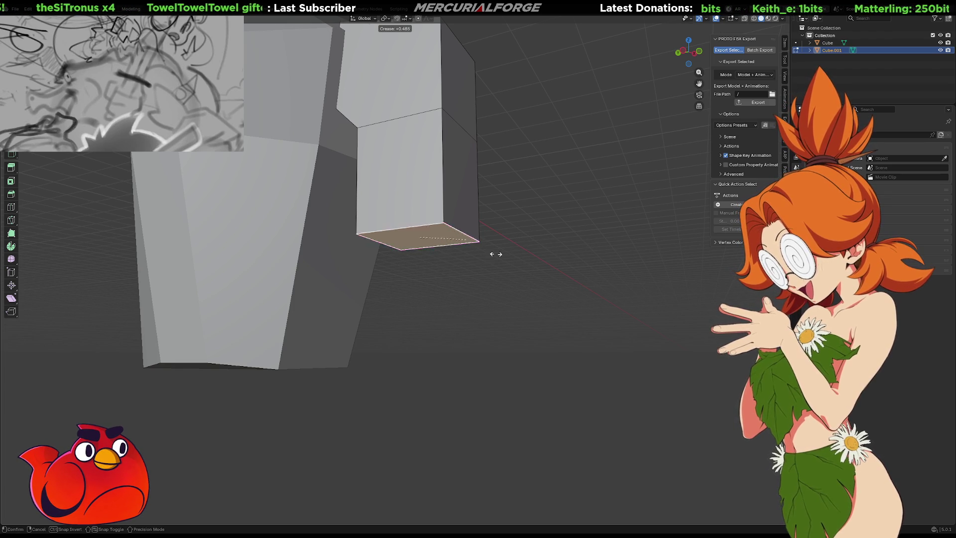
left_click(440, 299)
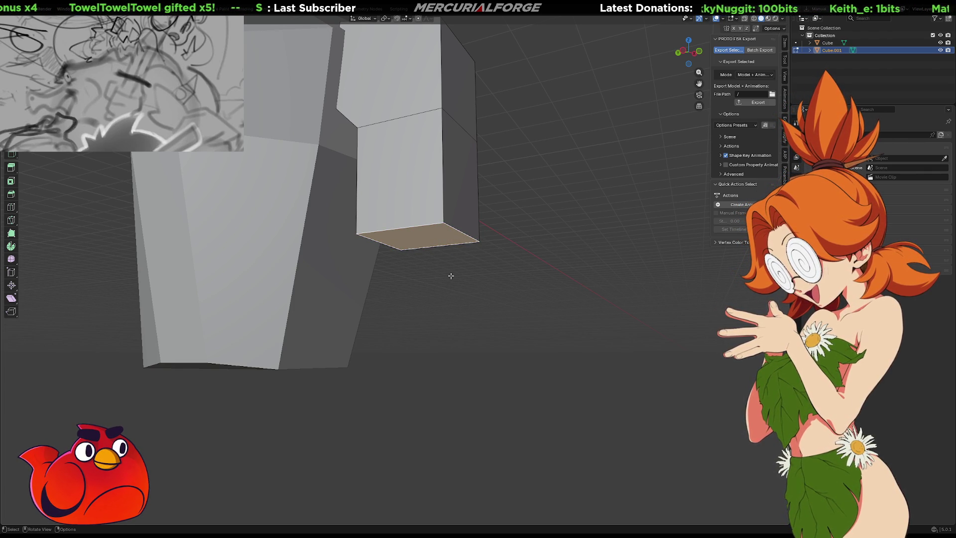
Step: Duplicate the bottom face and place it along Z directly under the upper box
key("shift+d")
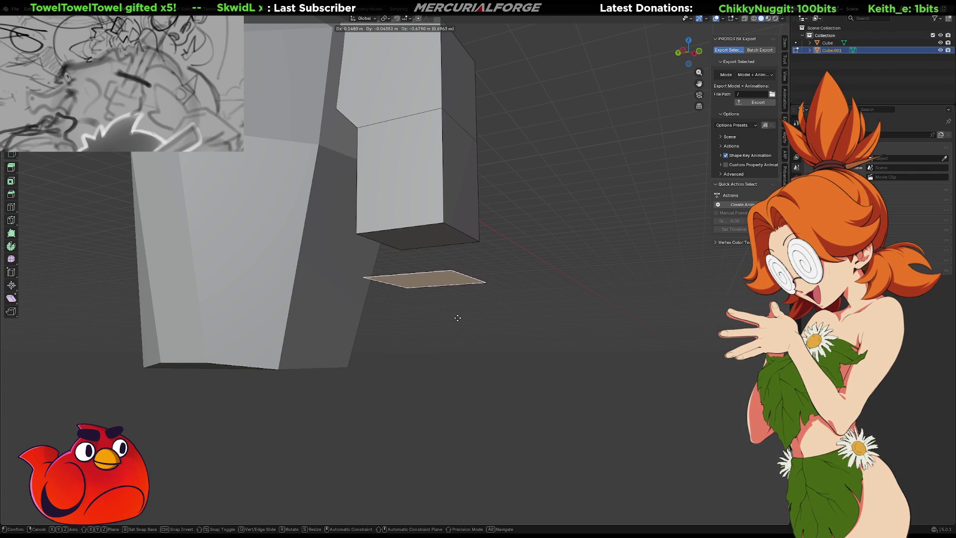
key("z")
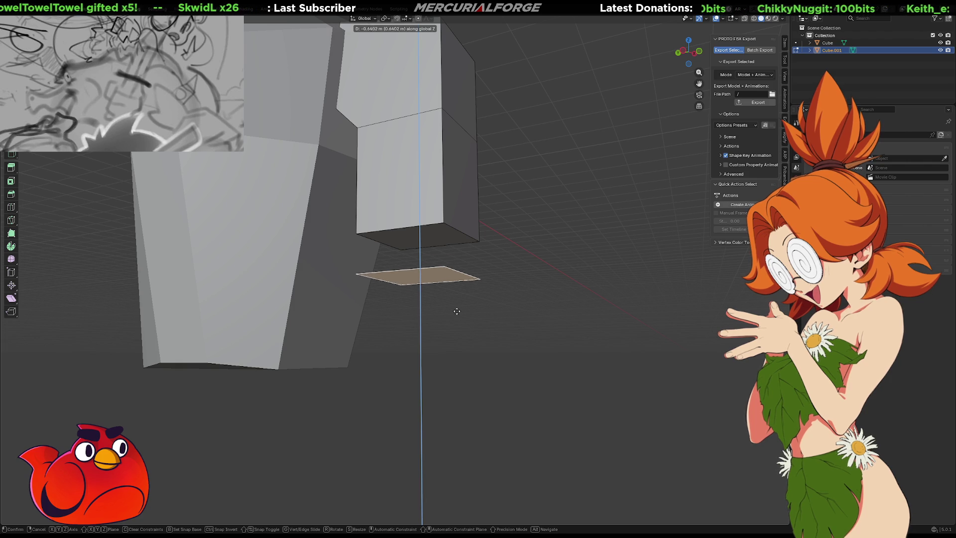
left_click(467, 278)
mouse_move(467, 279)
middle_mouse_down()
mouse_move(484, 234)
mouse_move(437, 185)
mouse_move(395, 310)
mouse_move(489, 279)
mouse_move(482, 316)
mouse_move(493, 303)
middle_mouse_up()
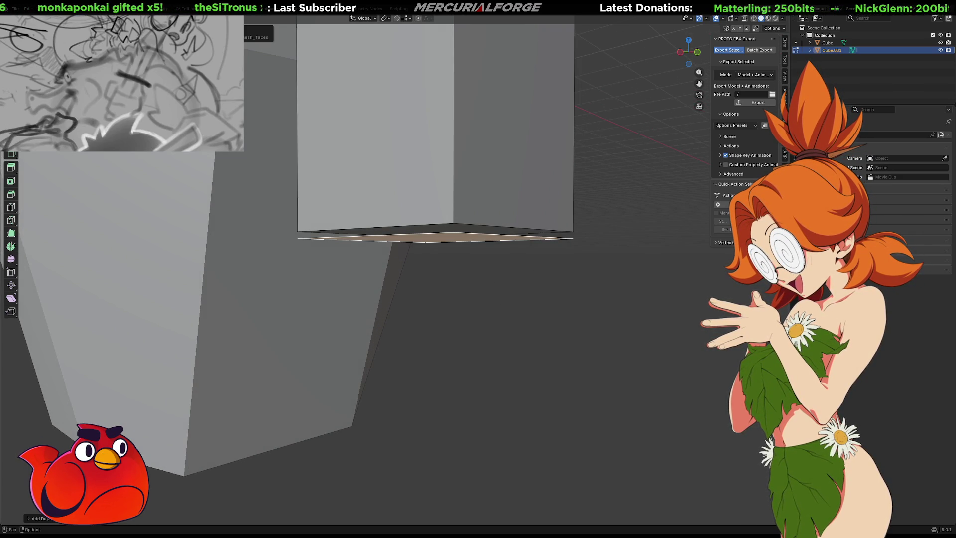
left_click(92, 19)
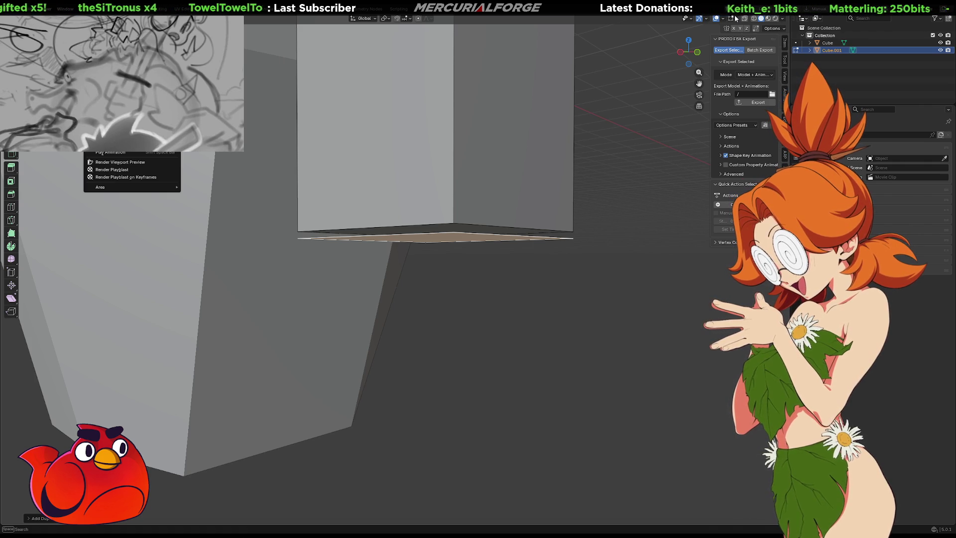
left_click(783, 19)
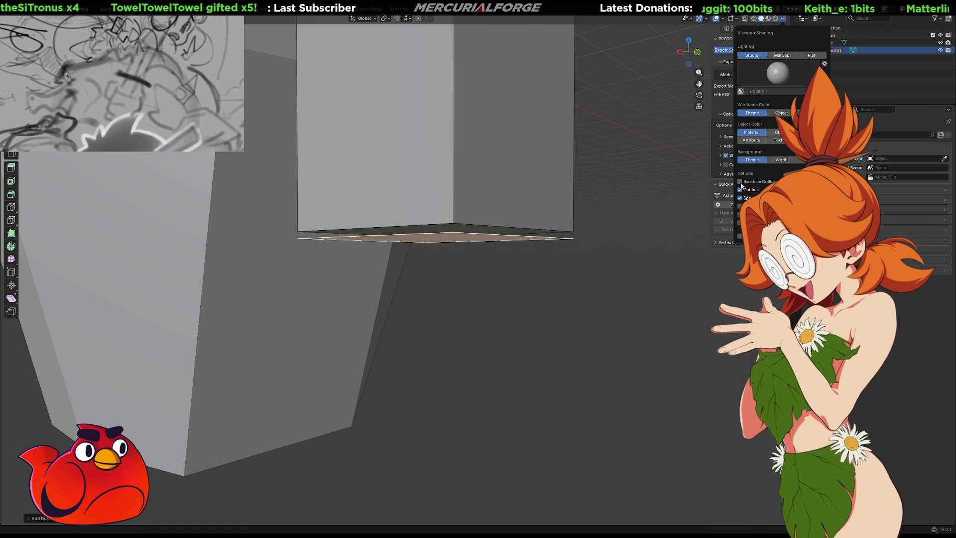
Step: Select the cube's bottom face and flip its normal via Mesh > Normals > Flip
mouse_move(607, 236)
middle_mouse_down()
mouse_move(612, 207)
mouse_move(606, 228)
mouse_move(628, 227)
mouse_move(627, 162)
middle_mouse_up()
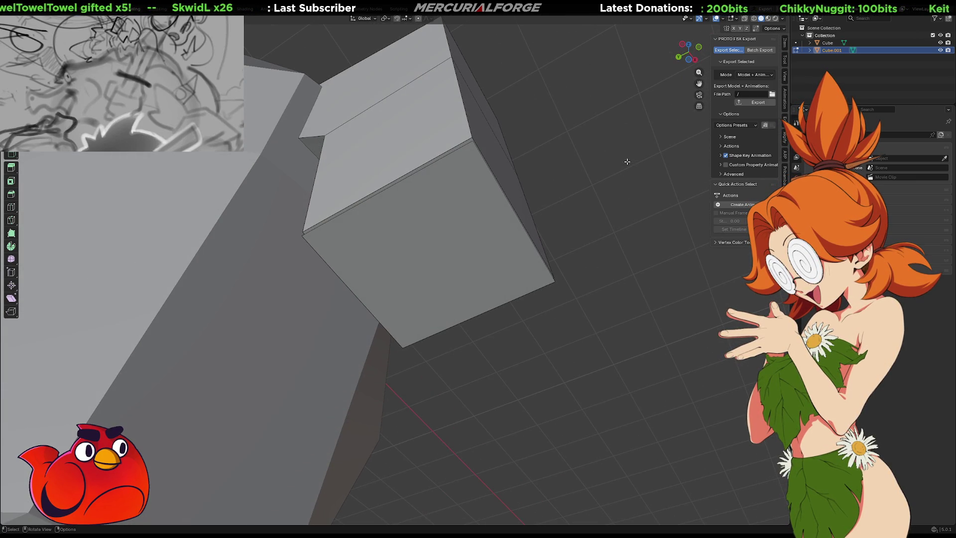
left_click(481, 243)
middle_click_drag(481, 244, 465, 248)
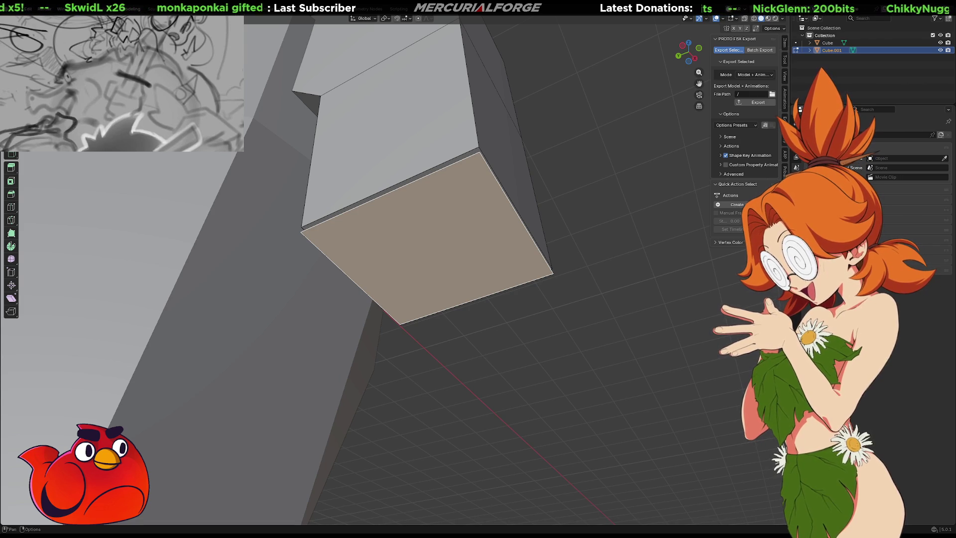
left_click(176, 18)
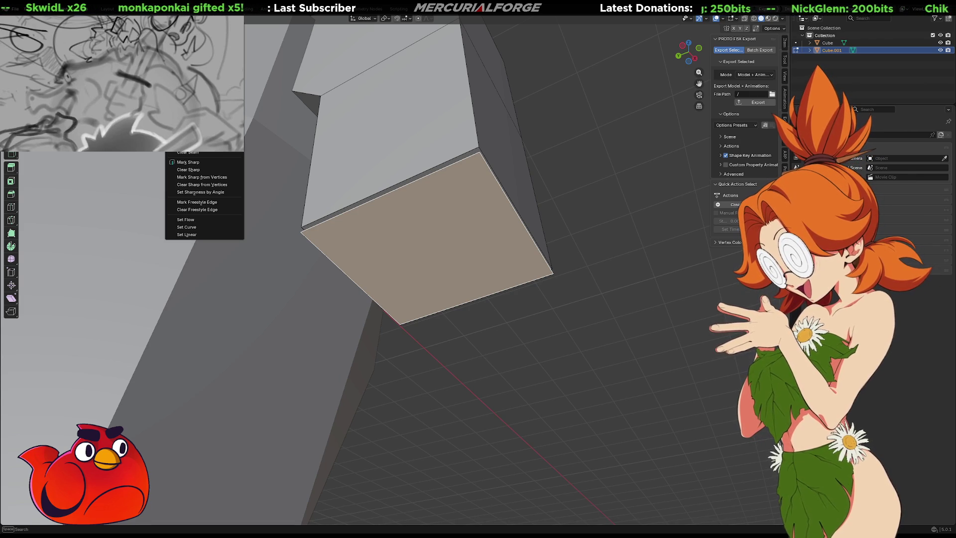
mouse_move(158, 18)
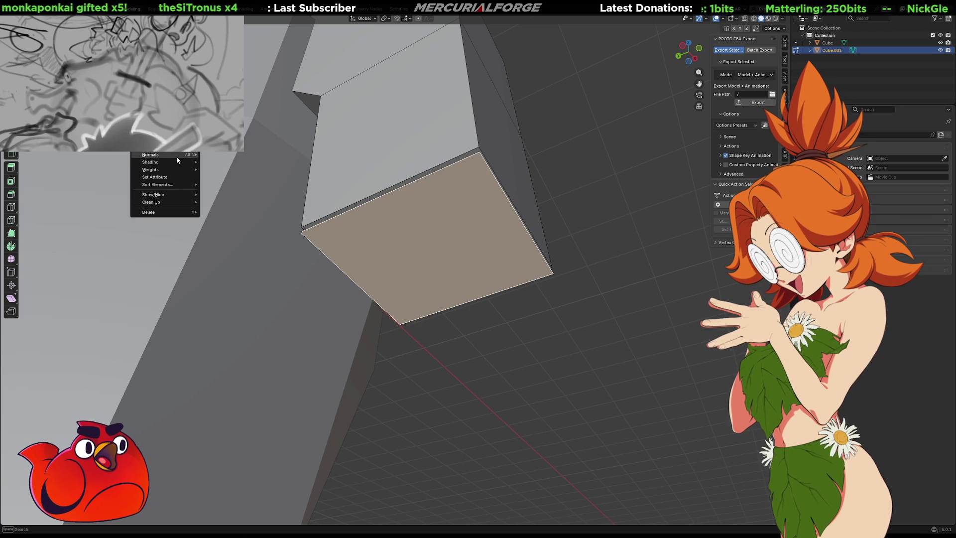
mouse_move(177, 154)
left_click(232, 155)
key("alt+a")
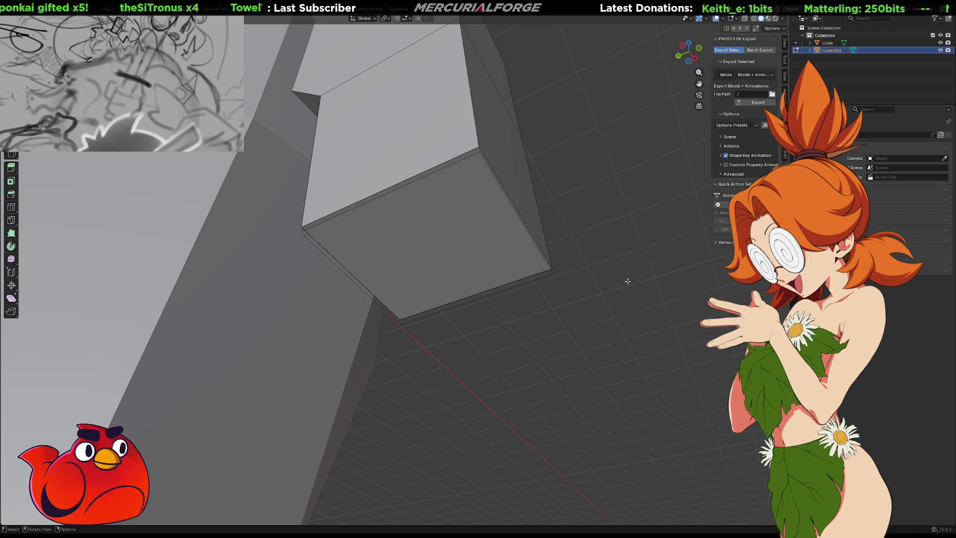
key("Tab")
key("Tab")
Step: Extrude the bottom face downward into a tall box
middle_click_drag(452, 229, 462, 262)
key("e")
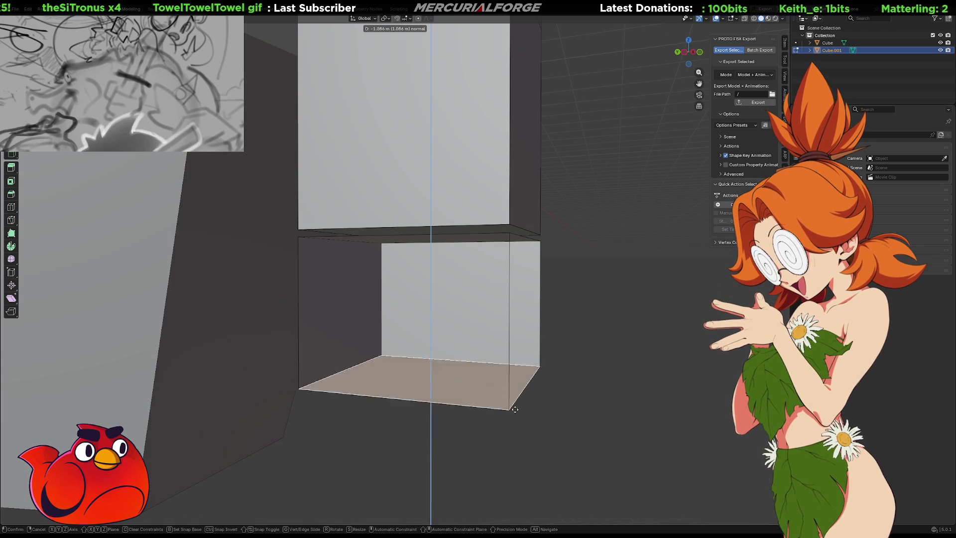
left_click(511, 486)
mouse_move(511, 486)
middle_mouse_down()
mouse_move(478, 398)
mouse_move(542, 357)
middle_mouse_up()
Step: Select the linked lower box and recalculate its normals outside, then deselect
key("a")
left_click(525, 366, "shift")
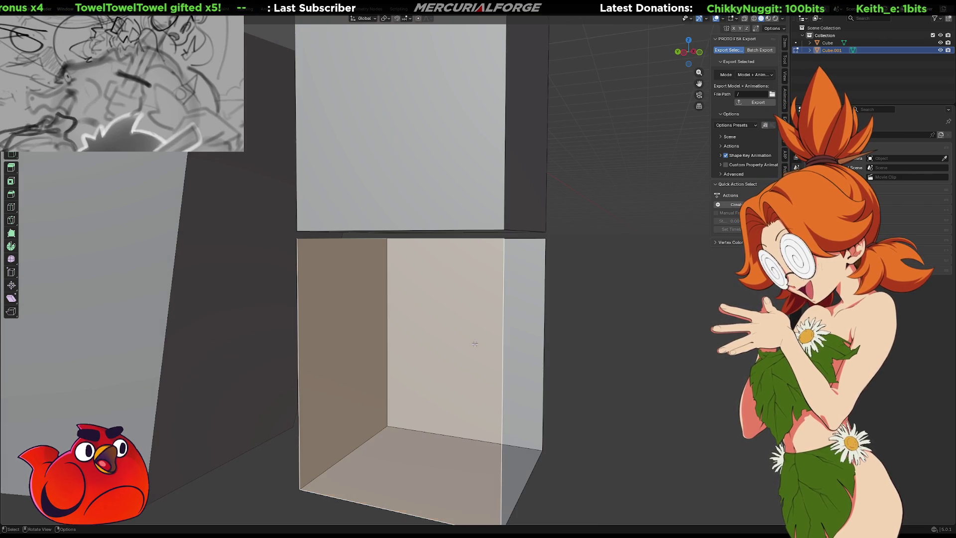
key("ctrl+l")
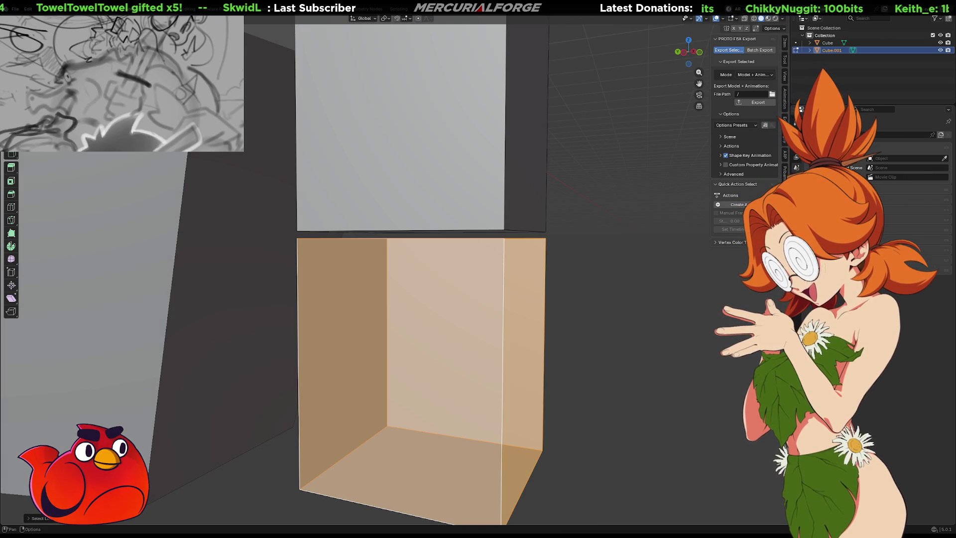
left_click(142, 18)
mouse_move(153, 154)
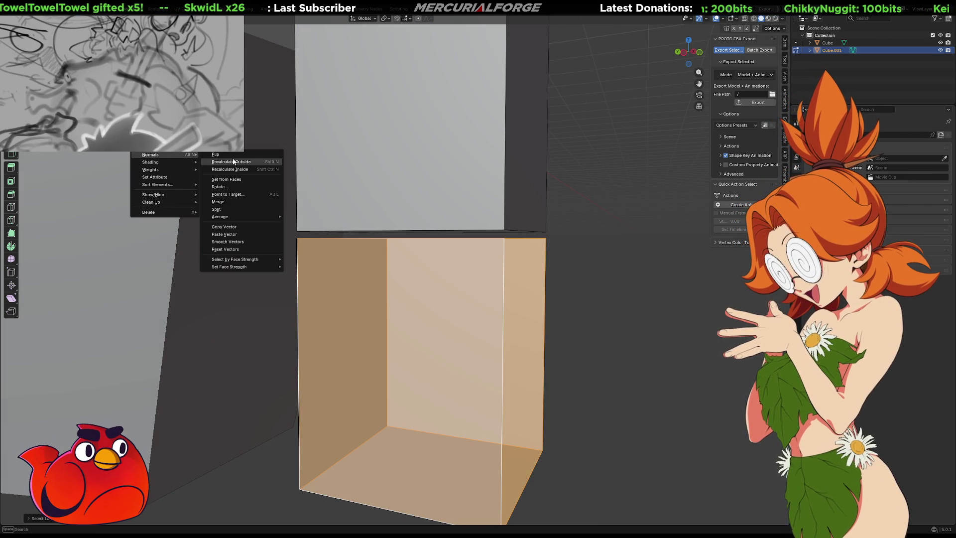
left_click(233, 159)
left_click(626, 333)
mouse_move(625, 333)
middle_mouse_down()
mouse_move(573, 323)
mouse_move(493, 338)
mouse_move(521, 342)
mouse_move(512, 352)
mouse_move(525, 286)
mouse_move(525, 297)
mouse_move(486, 271)
mouse_move(417, 297)
mouse_move(433, 322)
mouse_move(461, 314)
mouse_move(423, 302)
mouse_move(433, 323)
middle_mouse_up()
Step: Lengthen the lower box by moving its bottom face down along Z
scroll(434, 315, "up", 1)
scroll(433, 316, "down", 3)
scroll(433, 323, "up", 2)
left_click(414, 335)
key("g")
key("z")
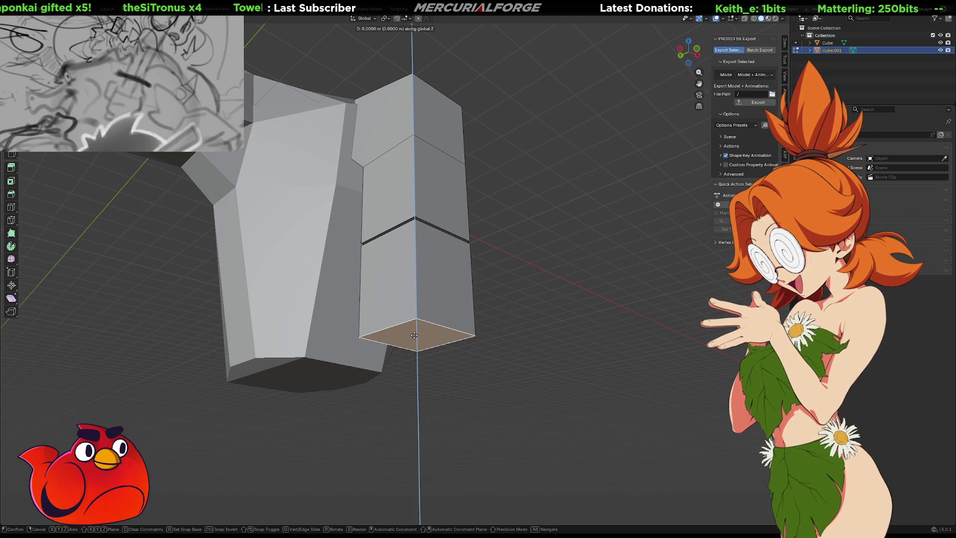
left_click(427, 424)
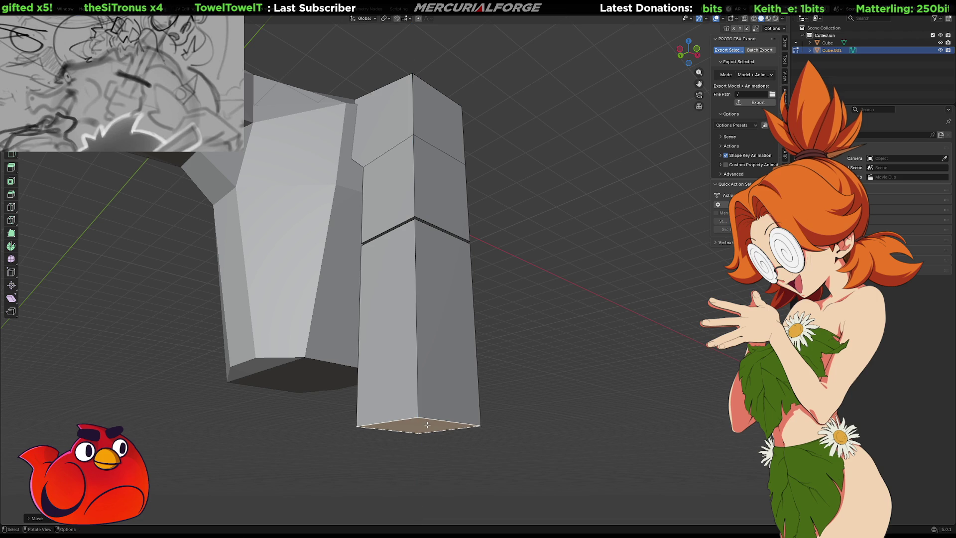
Step: Subdivide a vertical corner edge of the lower box
left_click(417, 319)
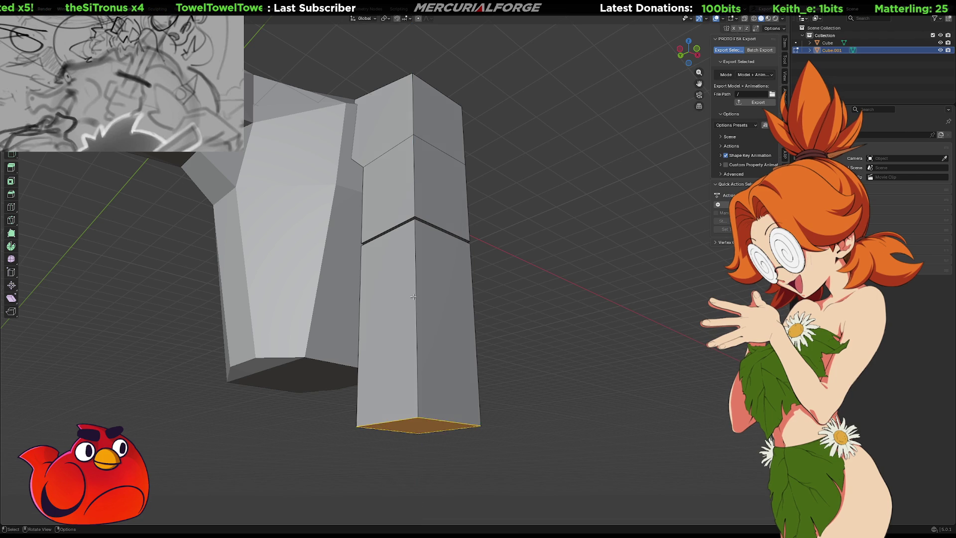
right_click(469, 295)
left_click(478, 304)
left_click(500, 303)
Step: Push the new middle edge outward along Y and raise it along Z
key("g")
key("x")
key("y")
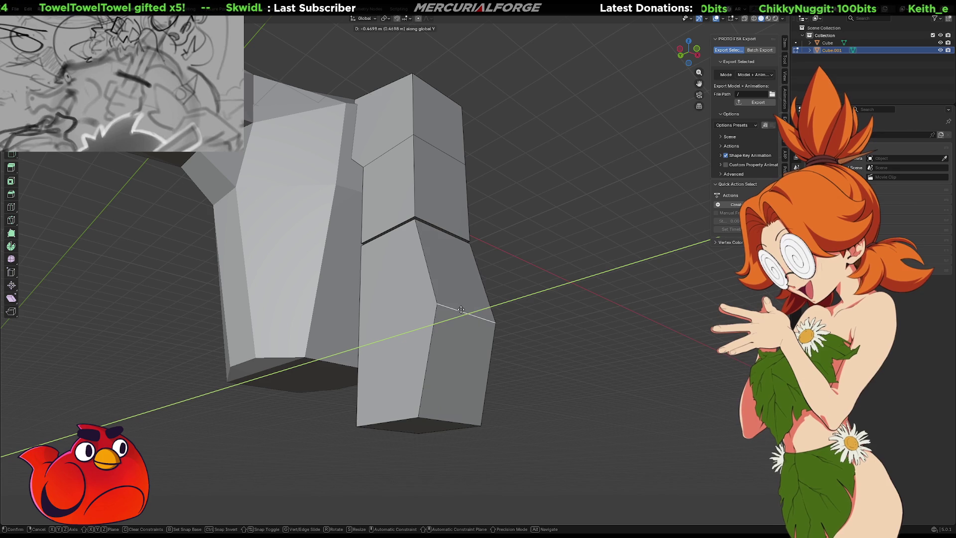
left_click(462, 309)
key("g")
key("z")
left_click(456, 268)
mouse_move(456, 267)
middle_mouse_down()
mouse_move(444, 310)
mouse_move(538, 326)
mouse_move(542, 316)
mouse_move(319, 324)
mouse_move(439, 322)
middle_mouse_up()
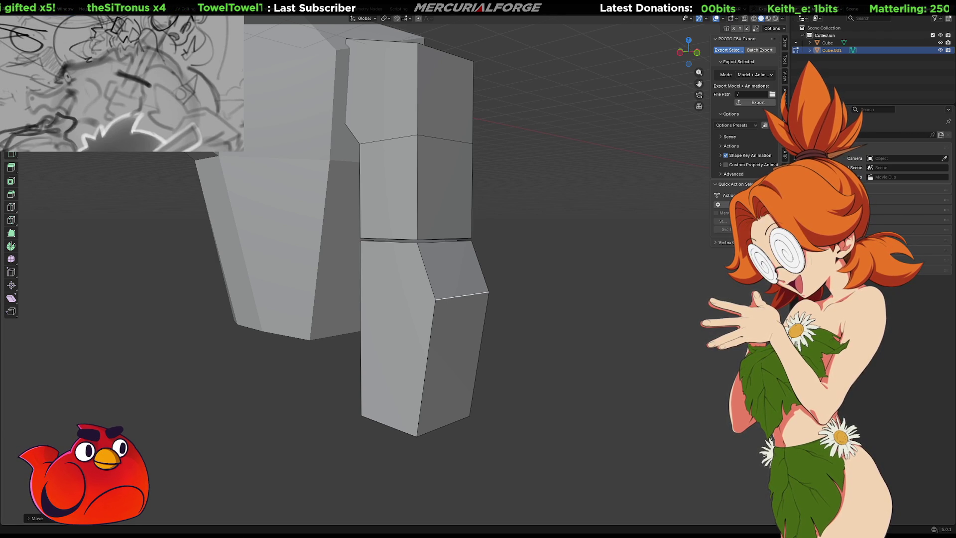
mouse_move(647, 309)
middle_mouse_down()
mouse_move(594, 334)
mouse_move(631, 322)
mouse_move(542, 323)
mouse_move(593, 326)
mouse_move(559, 322)
middle_mouse_up()
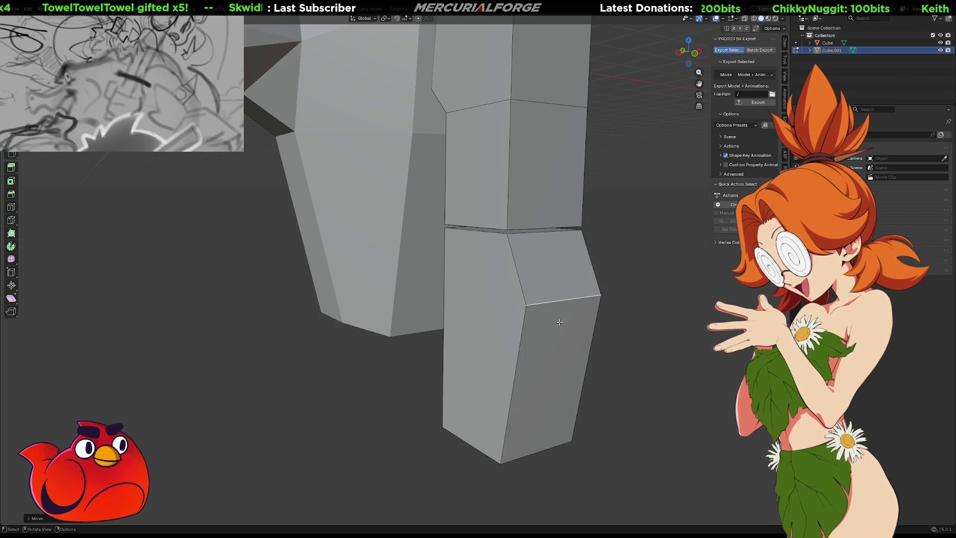
Step: Rotate the lower block 90° around Z with rz90, then undo it
left_click(559, 322)
type("rz")
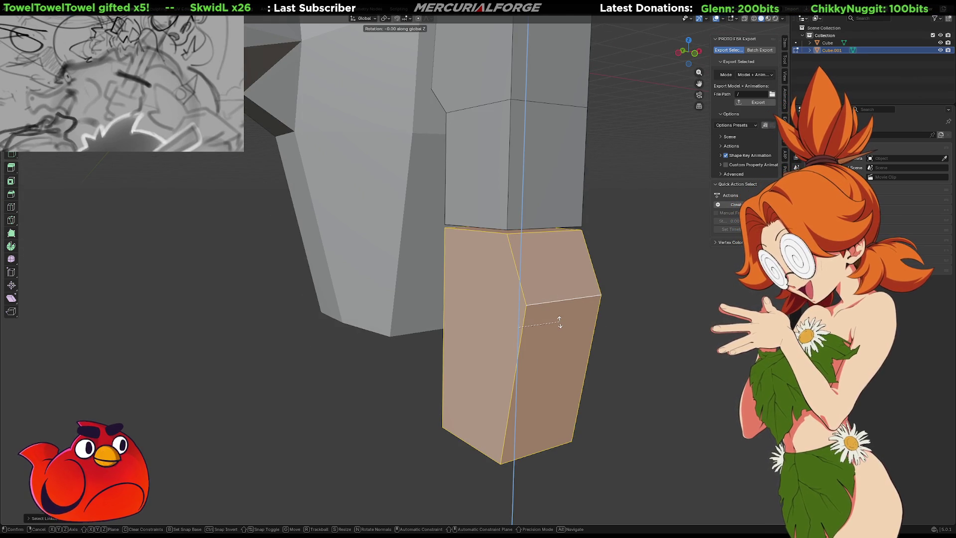
type("90")
key("Return")
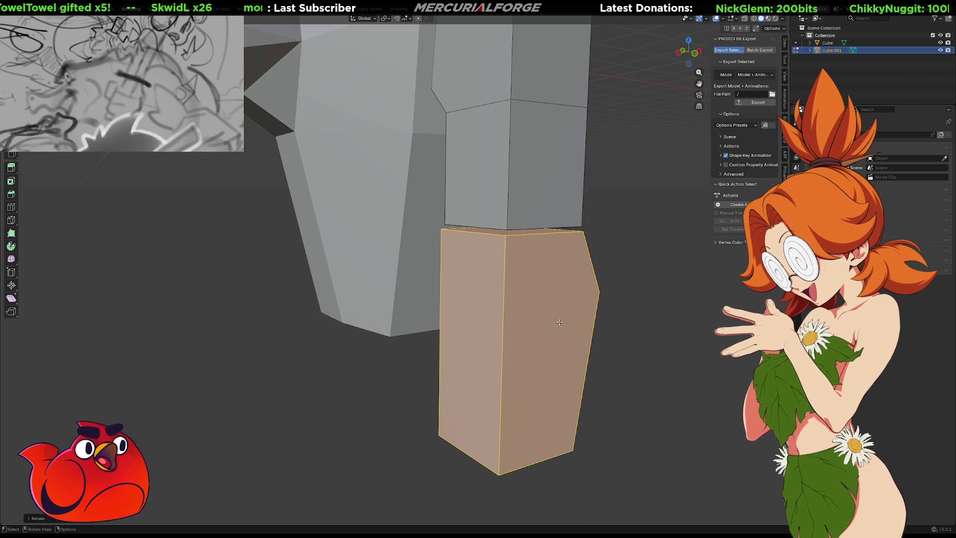
left_click(628, 336)
mouse_move(627, 335)
middle_mouse_down()
mouse_move(597, 352)
mouse_move(503, 348)
mouse_move(657, 348)
mouse_move(622, 349)
middle_mouse_up()
key("ctrl+z")
key("ctrl+z")
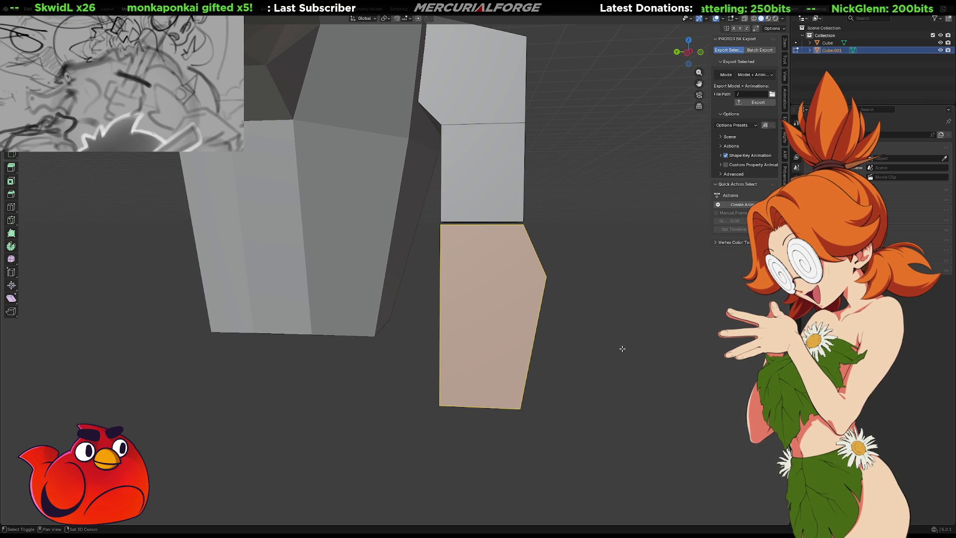
key("ctrl+z")
Step: Move the lower block along Y and thin it slightly along Y
key("g")
key("z")
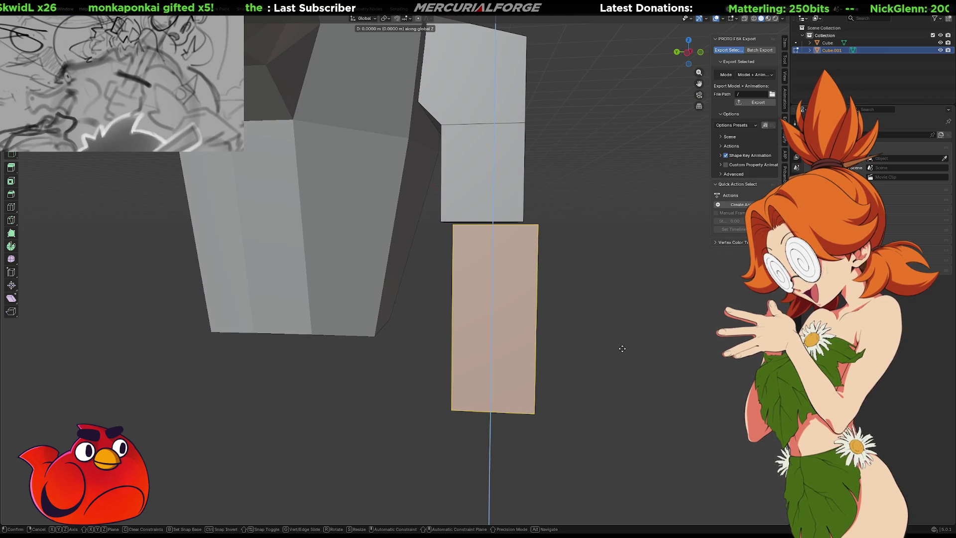
key("y")
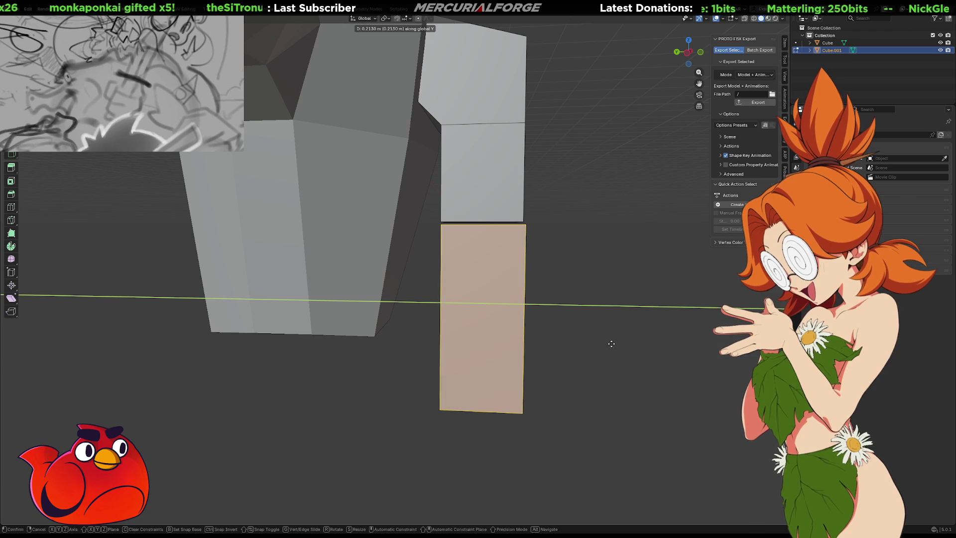
left_click(610, 343)
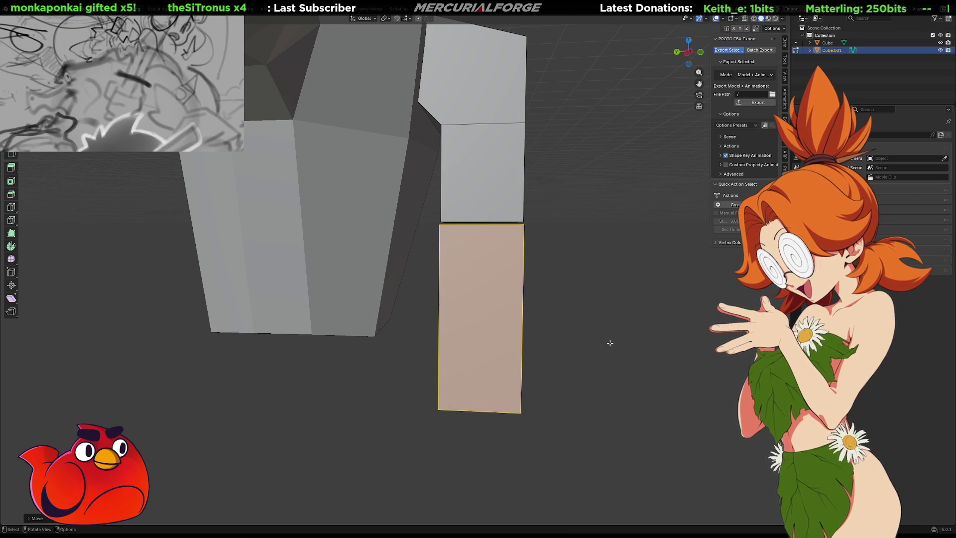
key("s")
key("z")
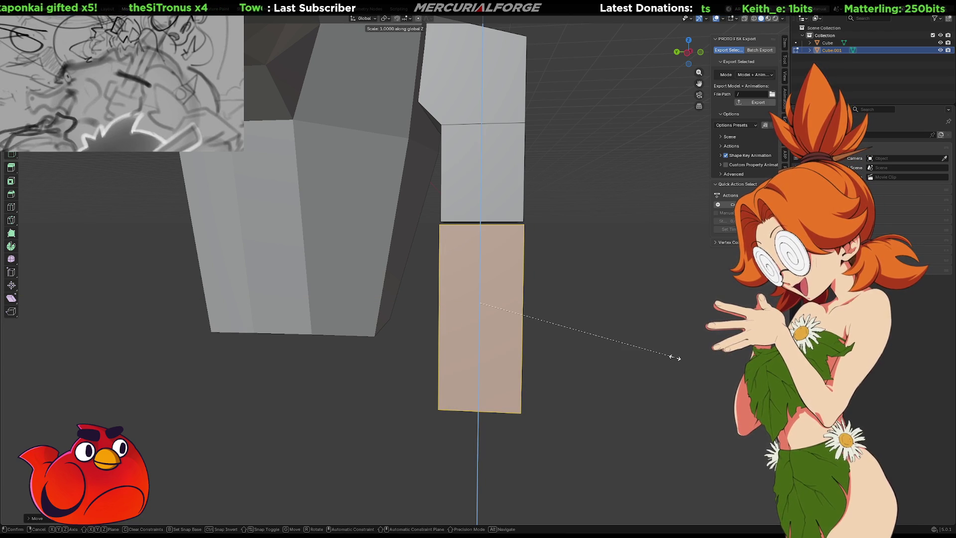
key("y")
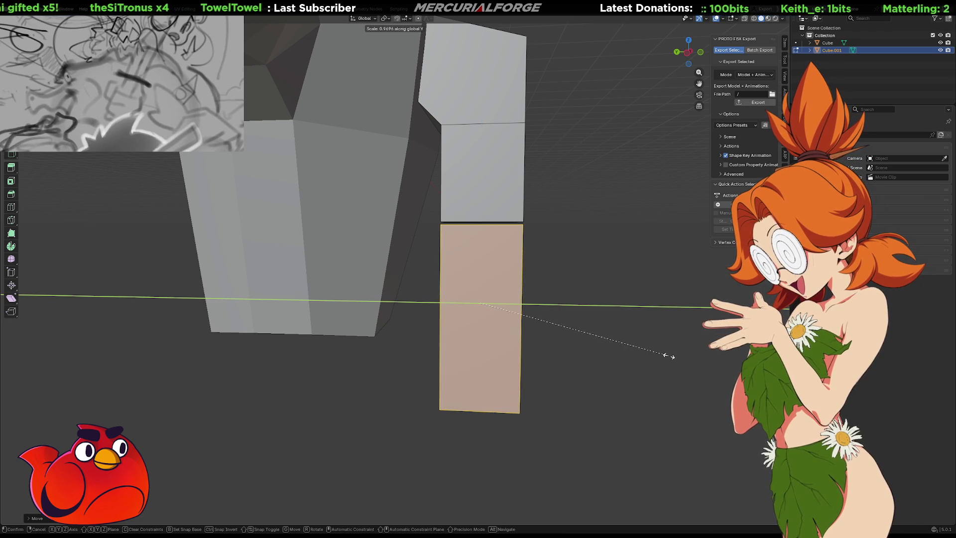
left_click(667, 356)
middle_click_drag(665, 348, 600, 348)
Step: Shift the lower block sideways along X and adjust its height along Z
key("g")
key("x")
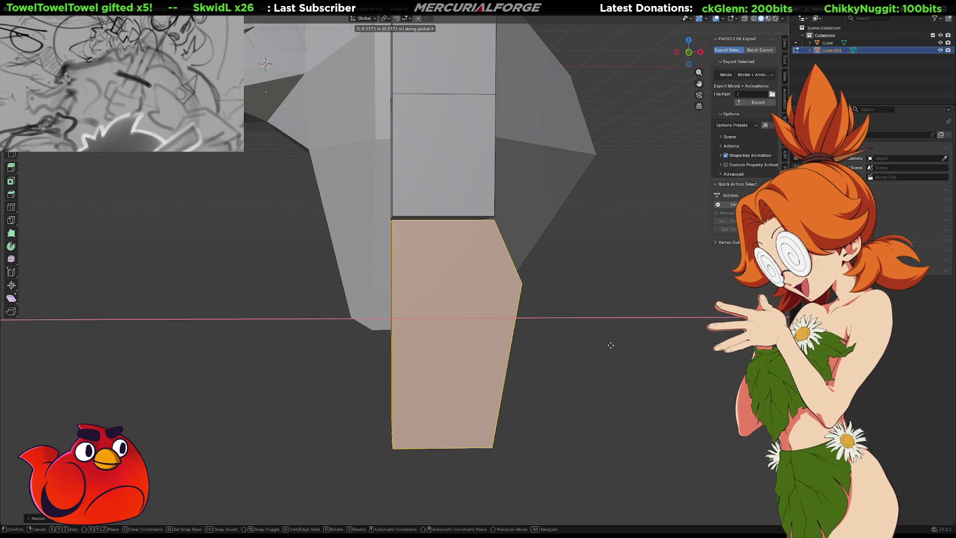
left_click(610, 345)
key("g")
key("z")
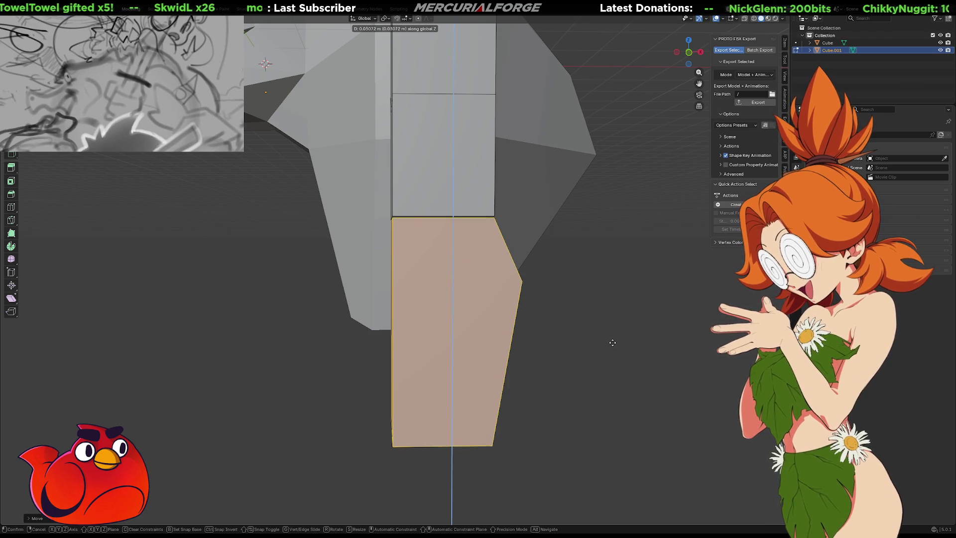
left_click(613, 340)
mouse_move(612, 339)
middle_mouse_down()
mouse_move(537, 342)
mouse_move(649, 341)
middle_mouse_up()
scroll(523, 337, "up", 8)
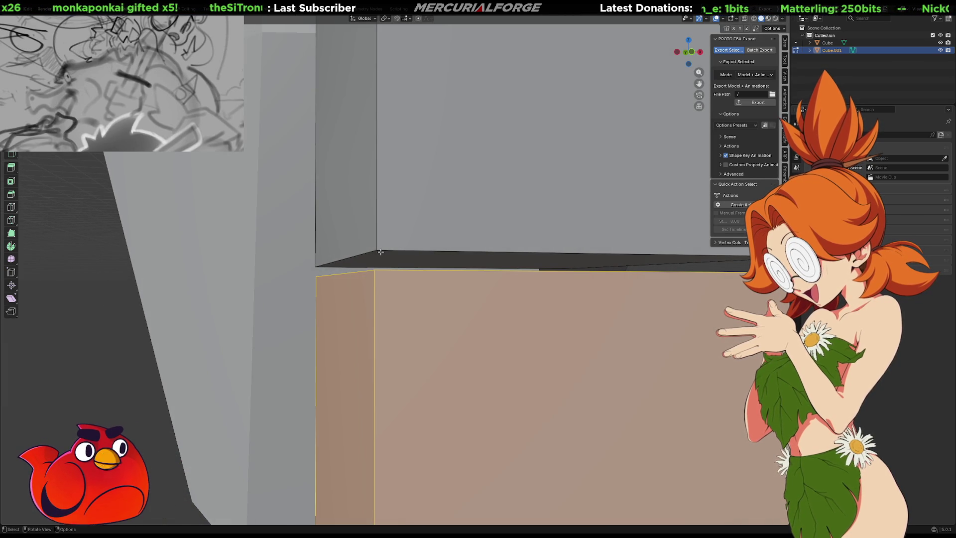
mouse_move(381, 252)
middle_mouse_down()
mouse_move(436, 280)
mouse_move(388, 279)
mouse_move(436, 278)
mouse_move(482, 315)
mouse_move(483, 284)
mouse_move(569, 276)
mouse_move(560, 277)
middle_mouse_up()
Step: Undo the last change, reselect only the lower block and raise it along Z under the upper segments
key("ctrl+z")
key("ctrl+z")
key("ctrl+z")
key("g")
key("z")
key("Escape")
key("ctrl+l")
key("alt+a")
key("l")
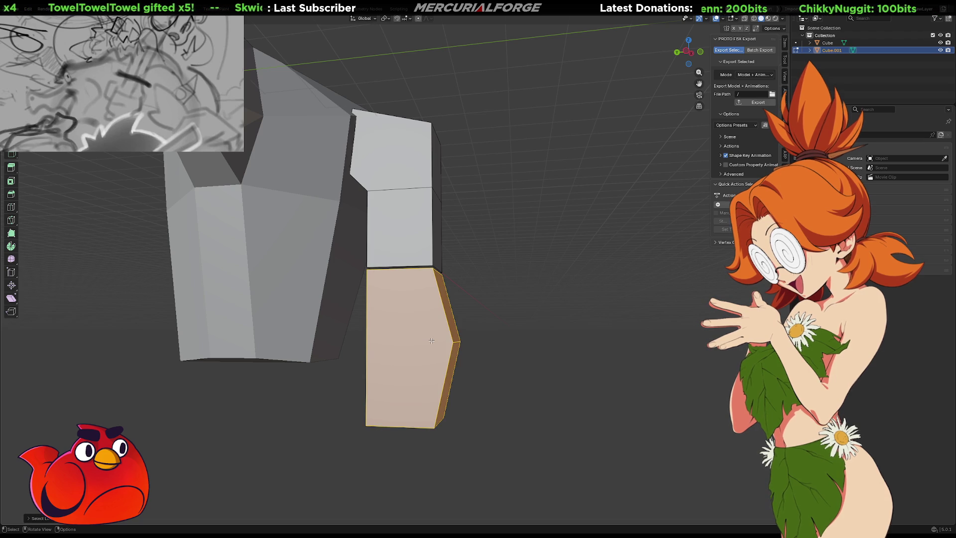
key("g")
key("z")
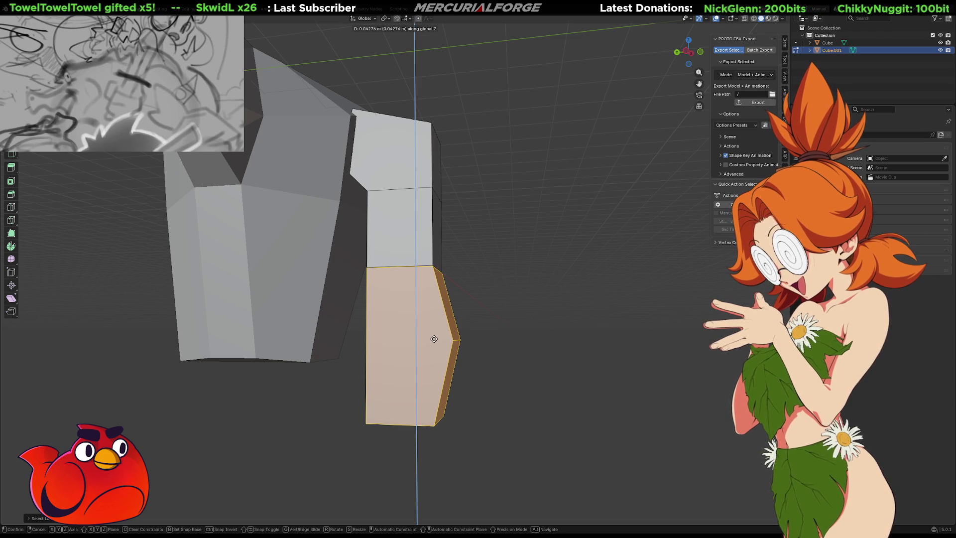
left_click(488, 333)
left_click(540, 324)
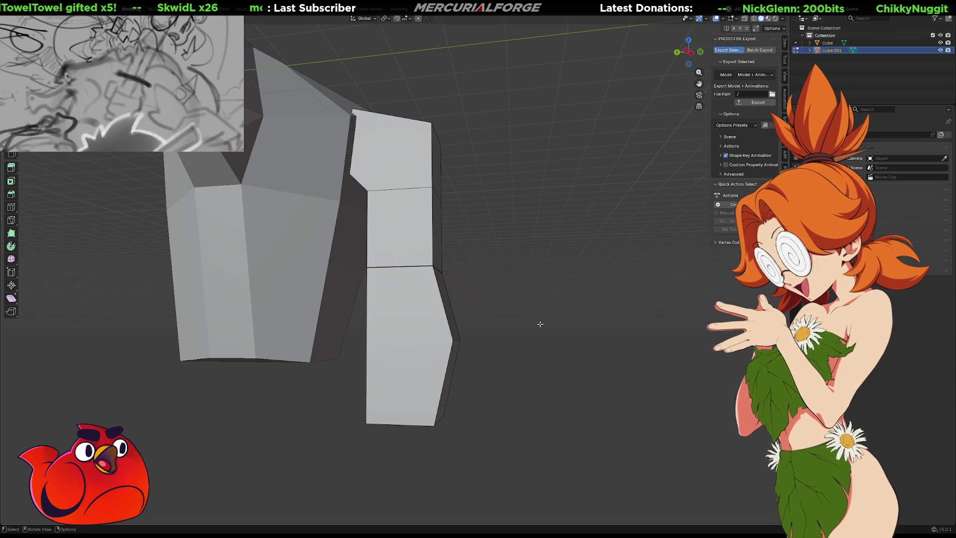
Step: Select the leg's connected lower block, move it along Z, and return to Object Mode
key("l")
key("g")
key("z")
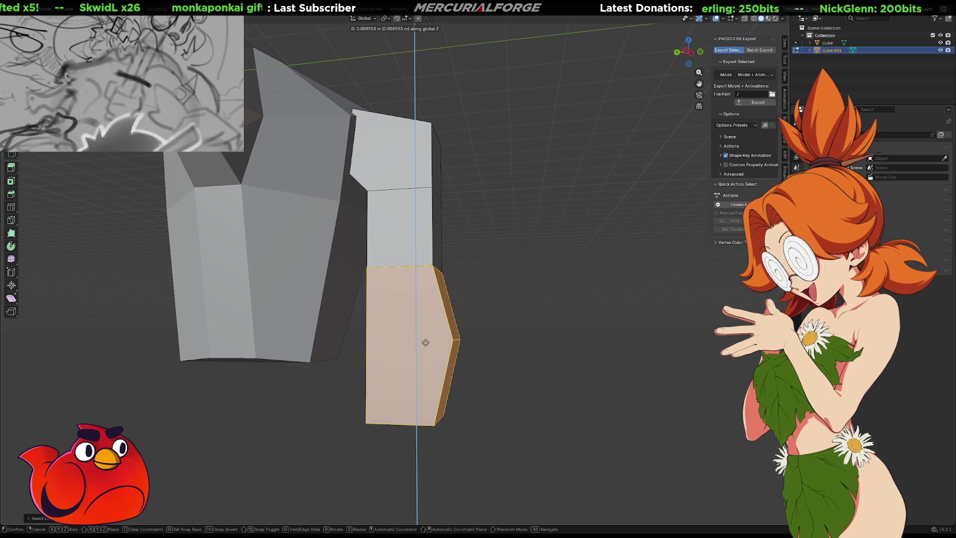
left_click(425, 342)
left_click(520, 311)
key("Tab")
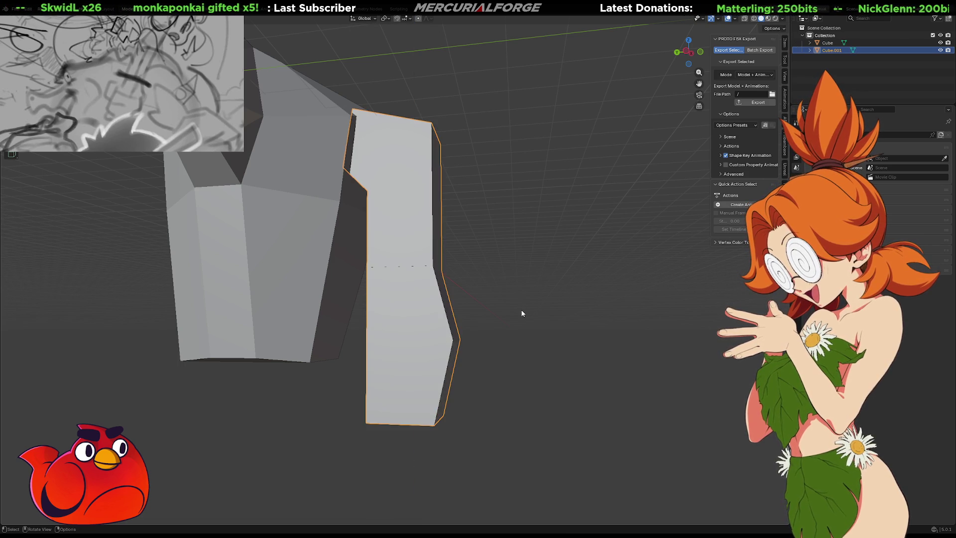
Step: Re-enter the leg's Edit Mode and reselect its connected lower block
middle_click_drag(571, 280, 524, 291)
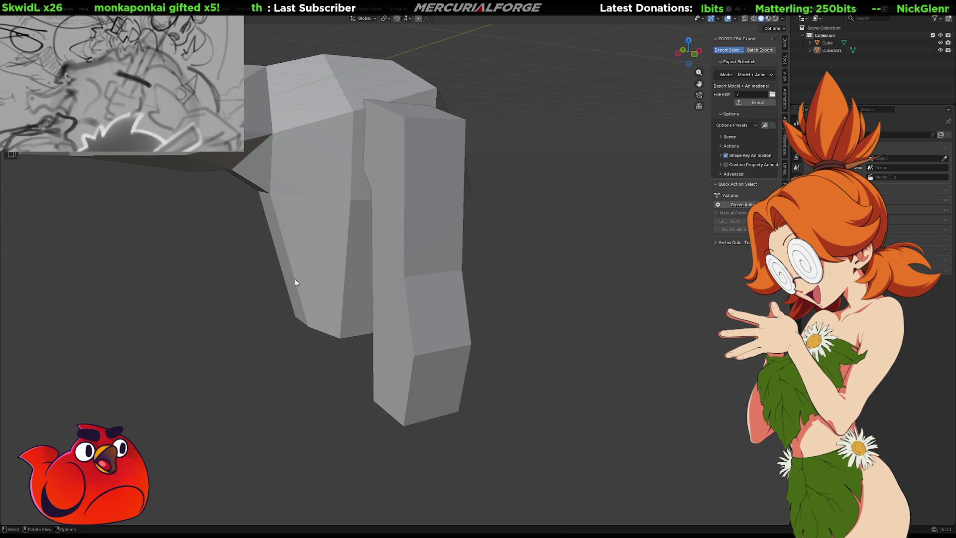
mouse_move(378, 278)
middle_mouse_down()
mouse_move(416, 279)
mouse_move(394, 284)
mouse_move(371, 270)
middle_mouse_up()
scroll(411, 288, "down", 5)
scroll(412, 283, "up", 8)
key("Tab")
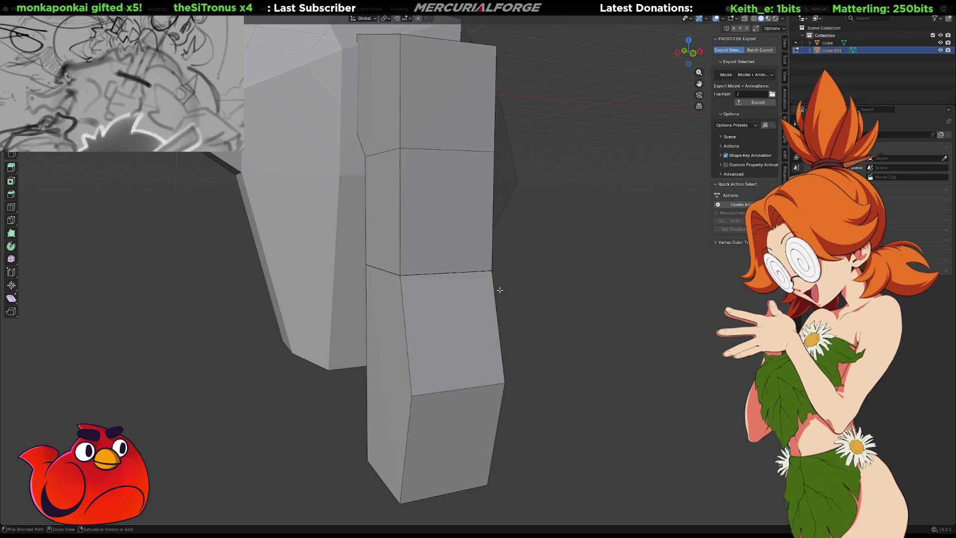
key("l")
key("ctrl+z")
key("ctrl+shift+z")
key("ctrl+z")
key("ctrl+z")
key("ctrl+shift+z")
key("ctrl+z")
key("ctrl+shift+z")
key("l")
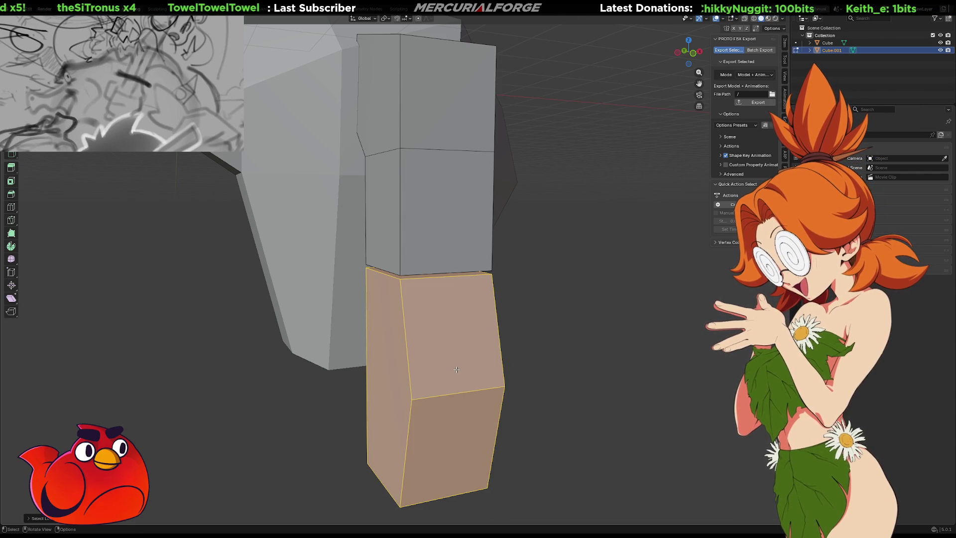
Step: Rotate the lower block 90° around Z and slide it sideways from under the leg
type("r90")
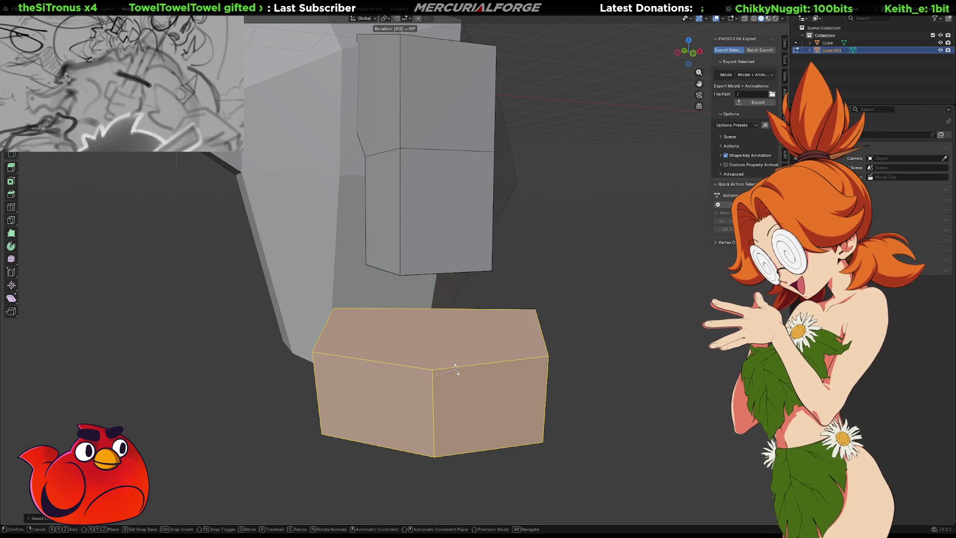
type("z")
key("Return")
middle_click_drag(456, 369, 474, 342)
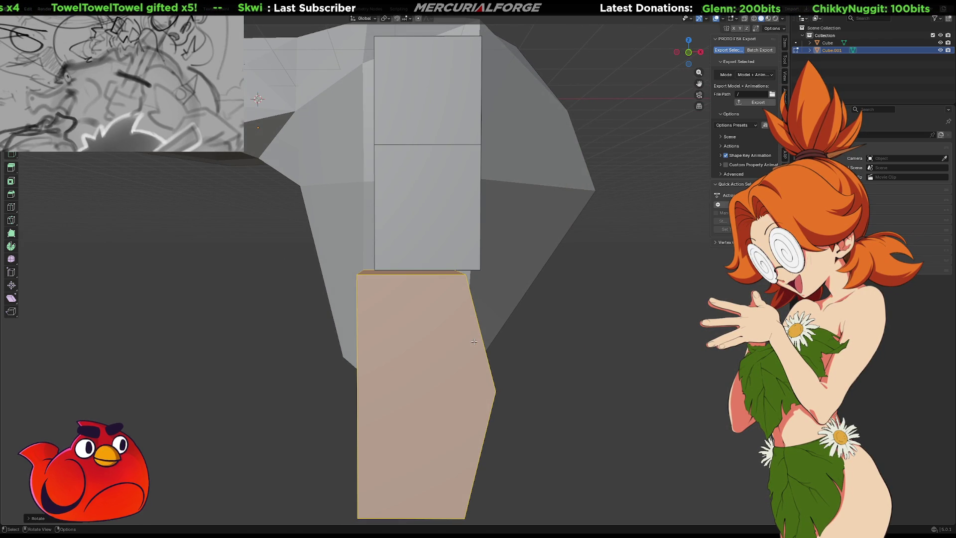
key("g")
left_click(490, 337)
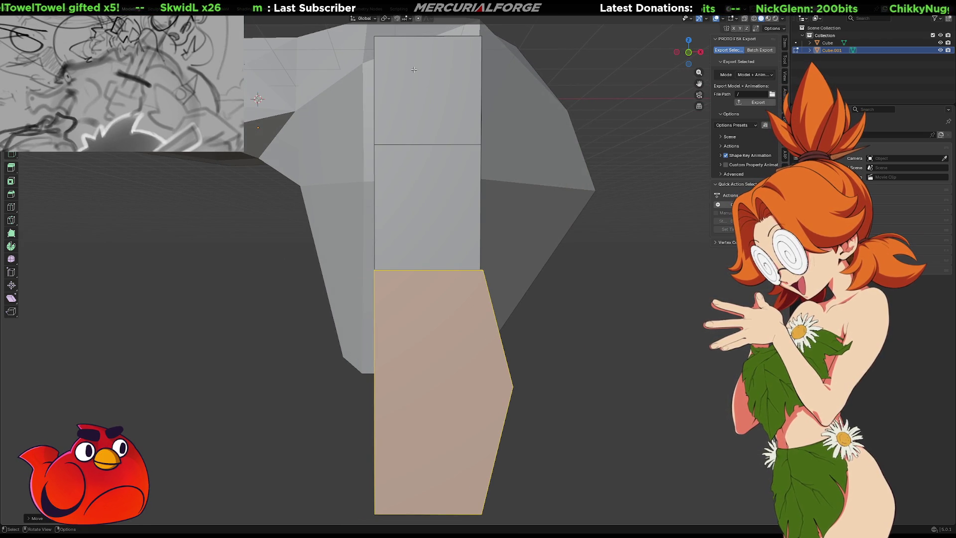
key("r")
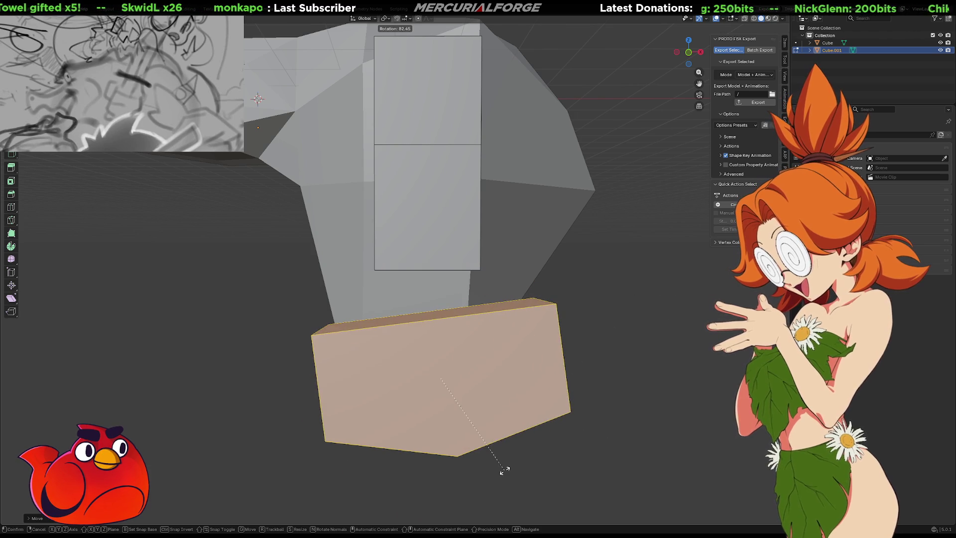
Step: Confirm the block's second rotation and line it up directly beneath the upper leg segments
left_click(491, 468)
key("g")
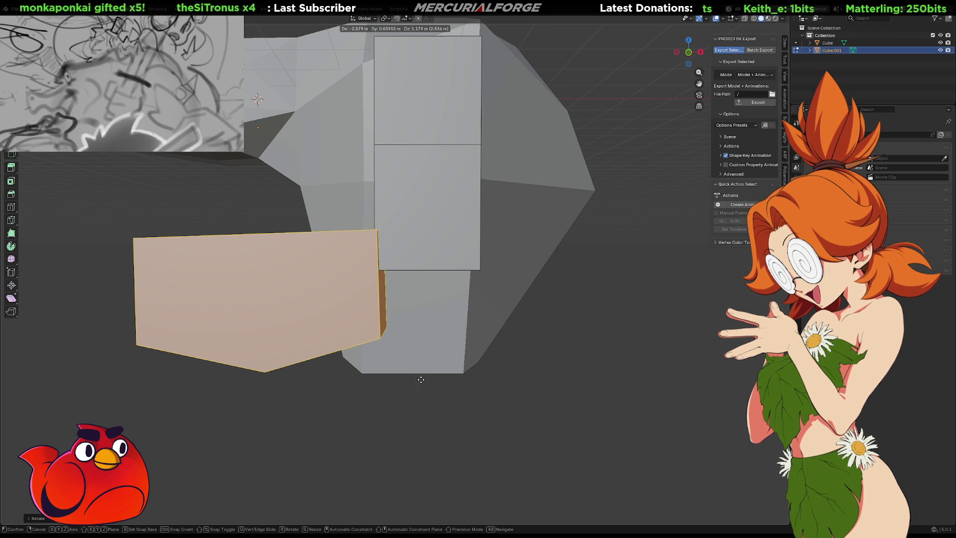
left_click(484, 374)
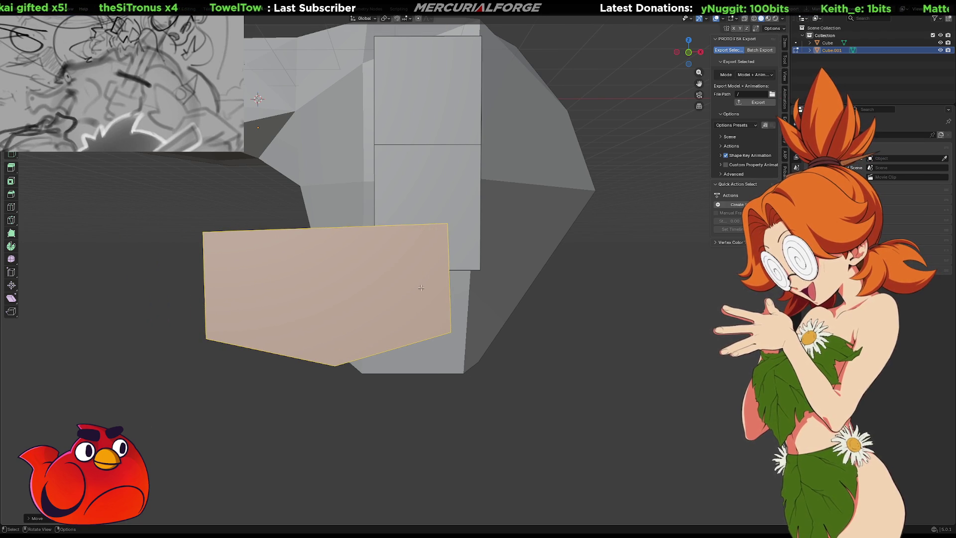
mouse_move(484, 374)
middle_mouse_down()
mouse_move(468, 272)
mouse_move(498, 255)
mouse_move(487, 311)
mouse_move(354, 302)
mouse_move(520, 303)
middle_mouse_up()
scroll(468, 272, "down", 6)
scroll(448, 313, "up", 5)
Step: Reposition the selected face, then edge-slide an upper-leg edge to form a sloping edge
key("g")
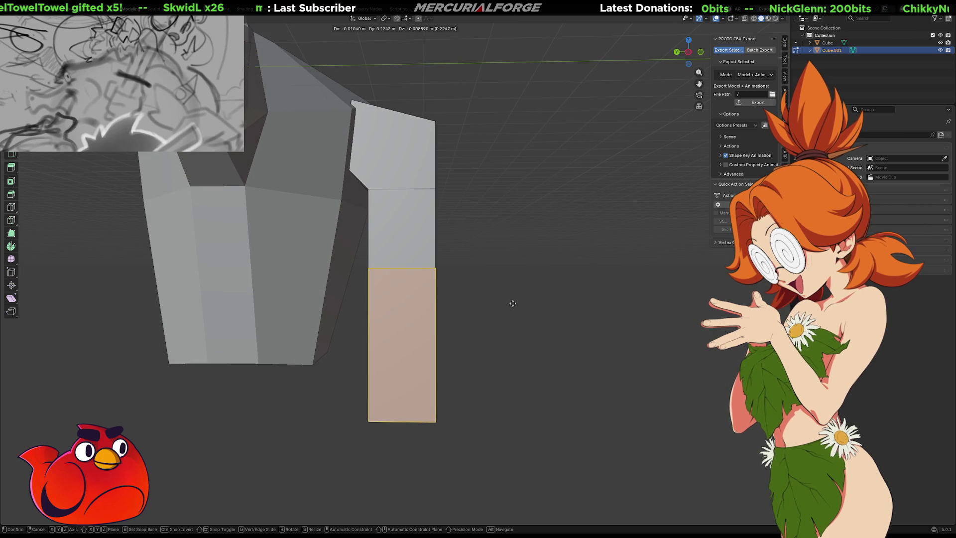
left_click(512, 304)
mouse_move(507, 307)
middle_mouse_down()
mouse_move(478, 299)
mouse_move(471, 222)
middle_mouse_up()
left_click(435, 189)
key("g")
key("z")
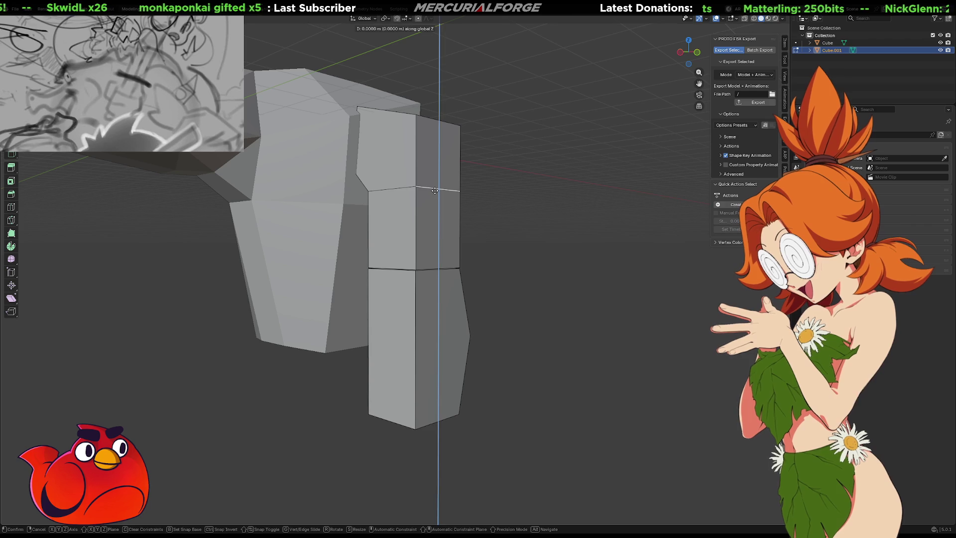
left_click(435, 190)
key("g")
key("g")
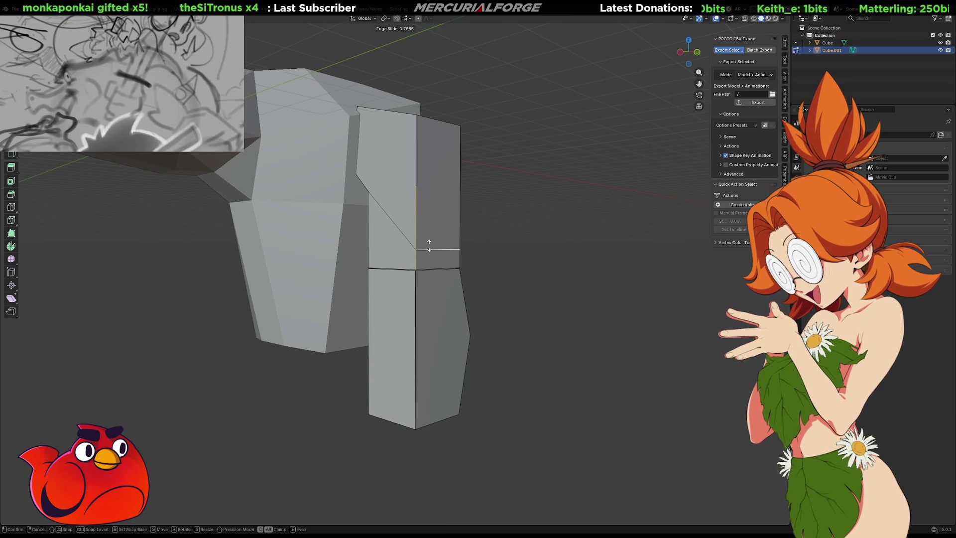
left_click(439, 227)
Step: Shift the selected geometry along the Y axis
mouse_move(493, 231)
middle_mouse_down()
mouse_move(369, 234)
mouse_move(391, 199)
mouse_move(379, 132)
middle_mouse_up()
key("g")
key("y")
left_click(376, 128)
Step: Bevel the leg's top corner vertex
mouse_move(377, 127)
middle_mouse_down()
mouse_move(487, 158)
mouse_move(478, 157)
middle_mouse_up()
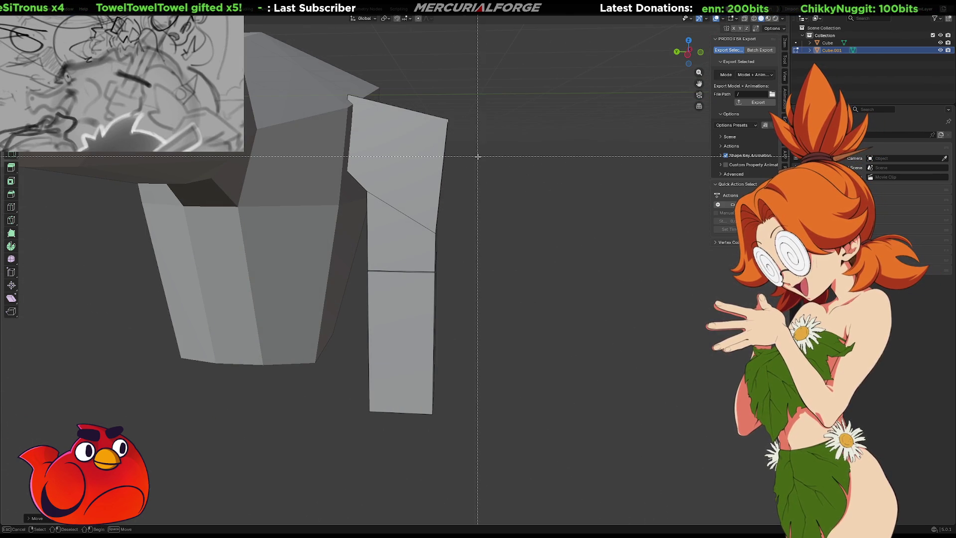
key("ctrl+b")
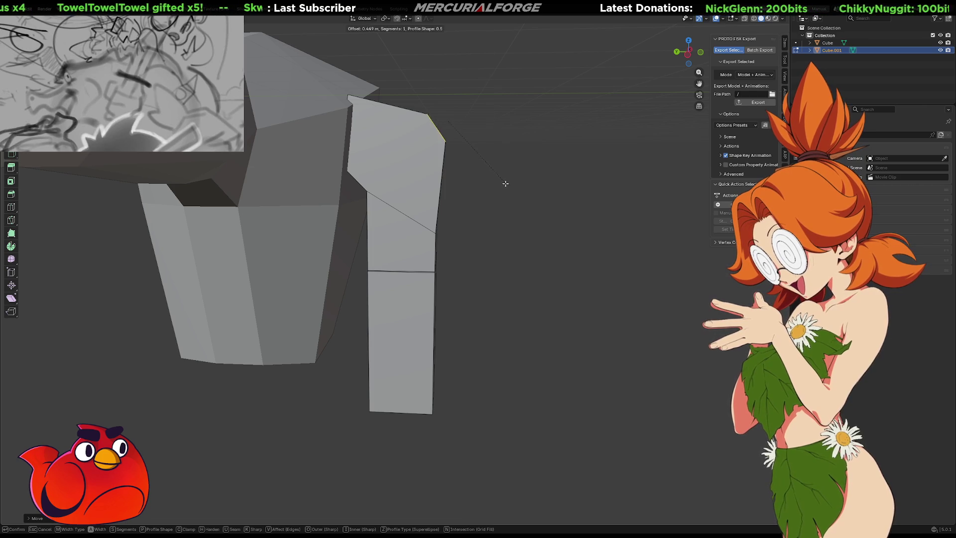
left_click(502, 180)
mouse_move(502, 180)
middle_mouse_down()
mouse_move(478, 192)
mouse_move(357, 192)
mouse_move(506, 177)
mouse_move(519, 185)
mouse_move(402, 182)
middle_mouse_up()
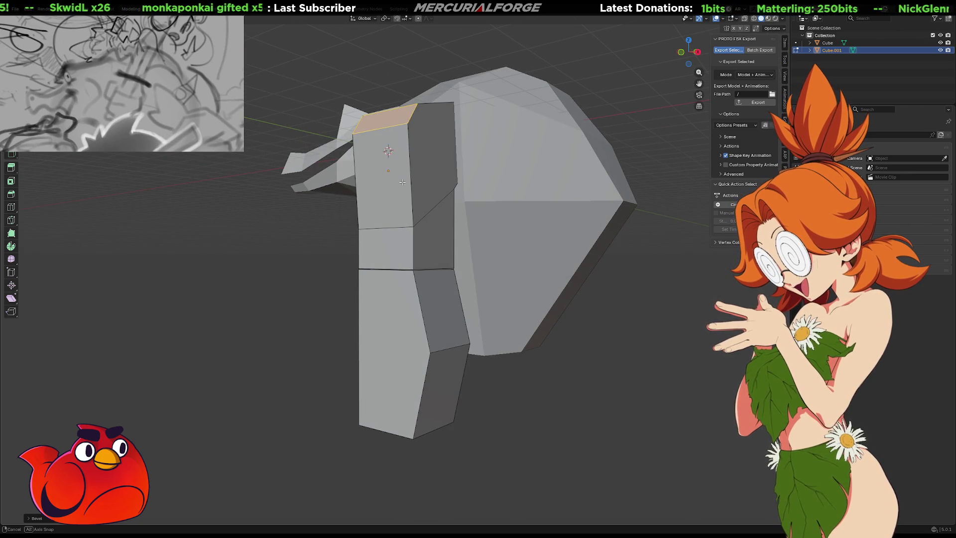
middle_click_drag(402, 182, 481, 189)
mouse_move(475, 334)
middle_mouse_down("shift")
mouse_move(503, 214)
mouse_move(484, 284)
middle_mouse_up("shift")
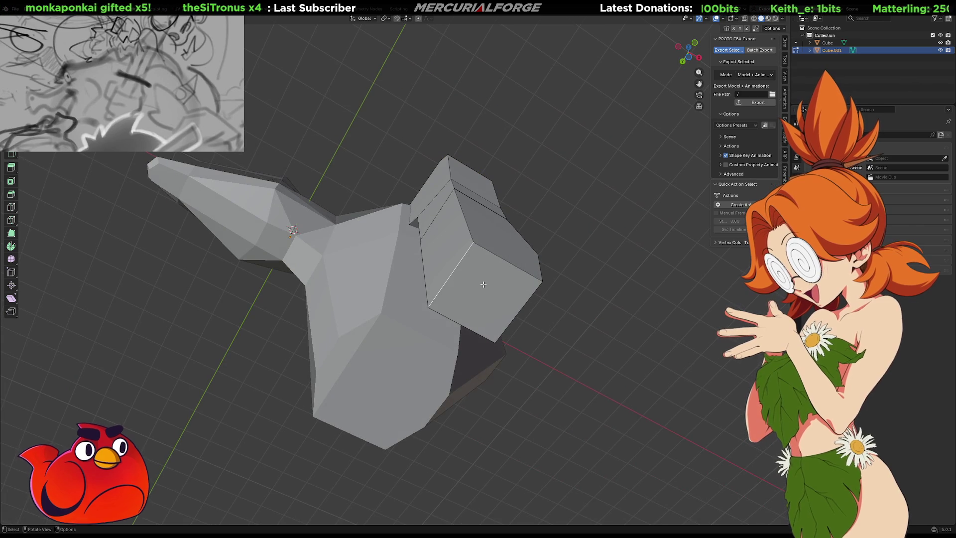
left_click(483, 284)
Step: Scale down the leg's top end face and move it along Z
key("s")
left_click(644, 300)
key("g")
key("z")
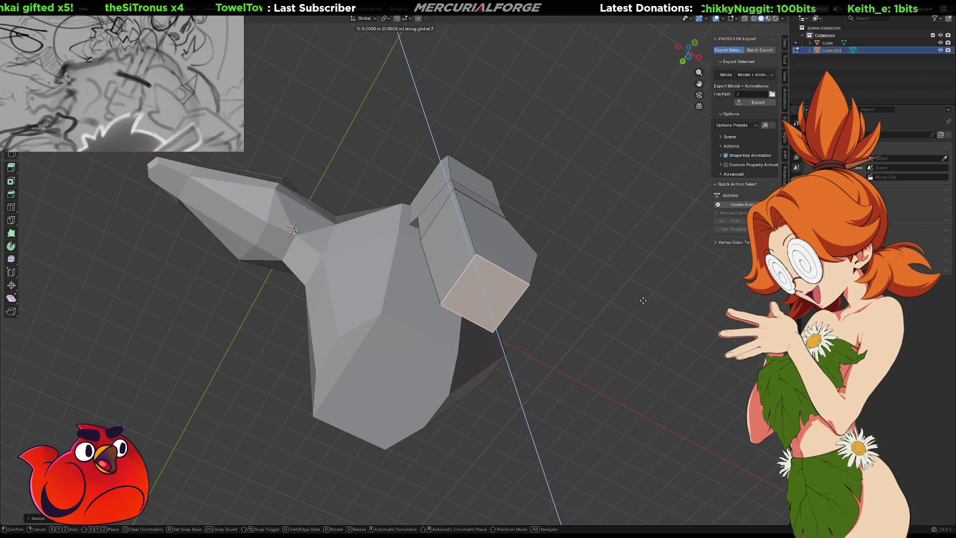
left_click(639, 318)
Step: Inspect the leg's top and side edges from several angles, then exit Edit Mode
mouse_move(641, 268)
middle_mouse_down()
mouse_move(598, 299)
mouse_move(584, 344)
middle_mouse_up()
middle_click_drag(544, 214, 484, 258)
left_click(483, 251)
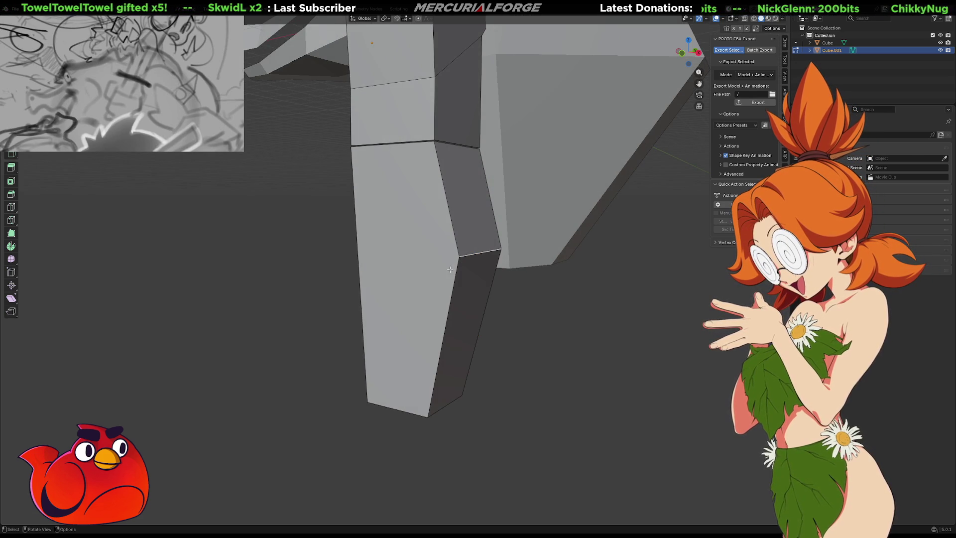
mouse_move(460, 257)
middle_mouse_down()
mouse_move(447, 163)
mouse_move(423, 170)
mouse_move(360, 259)
middle_mouse_up()
left_click(363, 265)
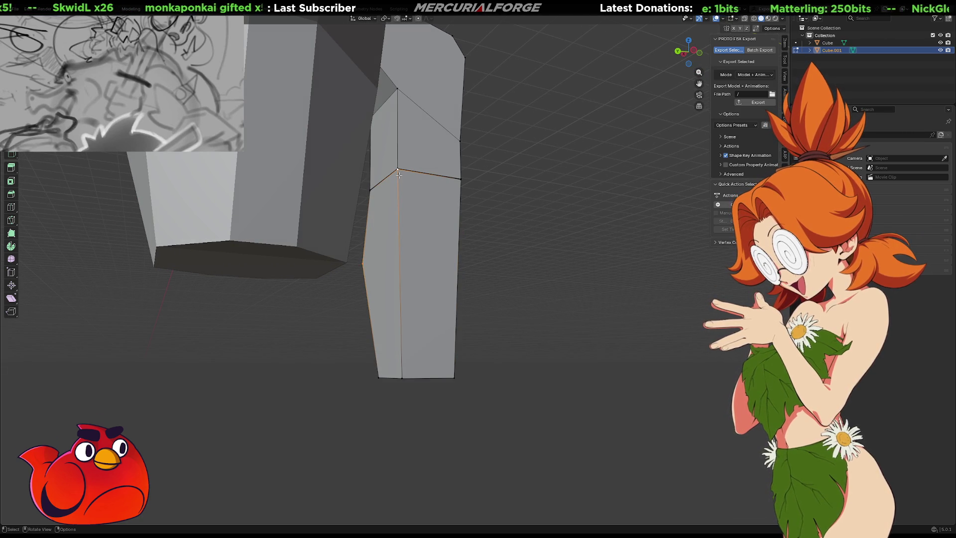
left_click(658, 260)
mouse_move(659, 260)
middle_mouse_down()
mouse_move(522, 281)
mouse_move(528, 294)
mouse_move(531, 279)
mouse_move(561, 294)
mouse_move(575, 341)
mouse_move(576, 306)
mouse_move(585, 330)
mouse_move(597, 324)
mouse_move(444, 315)
mouse_move(557, 318)
mouse_move(548, 316)
mouse_move(541, 339)
middle_mouse_up()
scroll(531, 282, "down", 1)
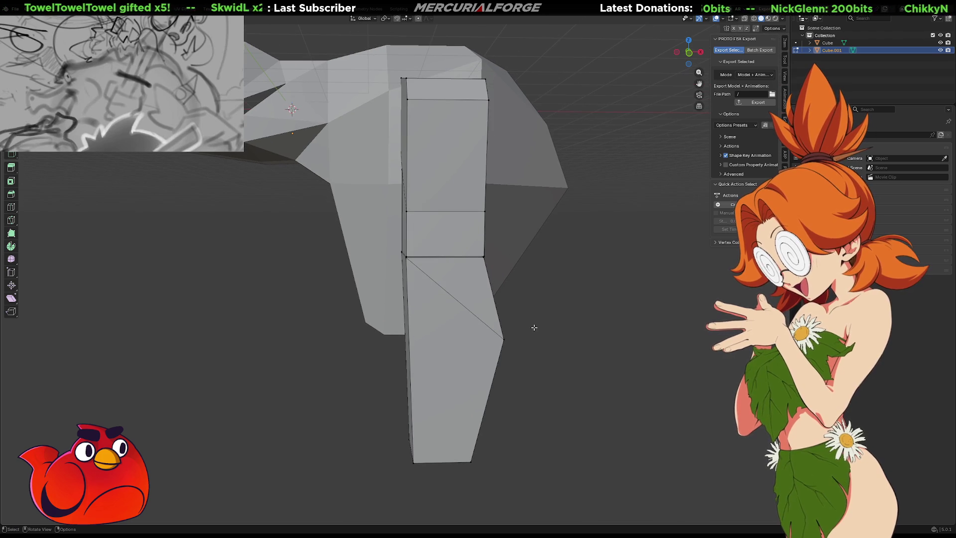
middle_click_drag(393, 128, 432, 195)
key("Tab")
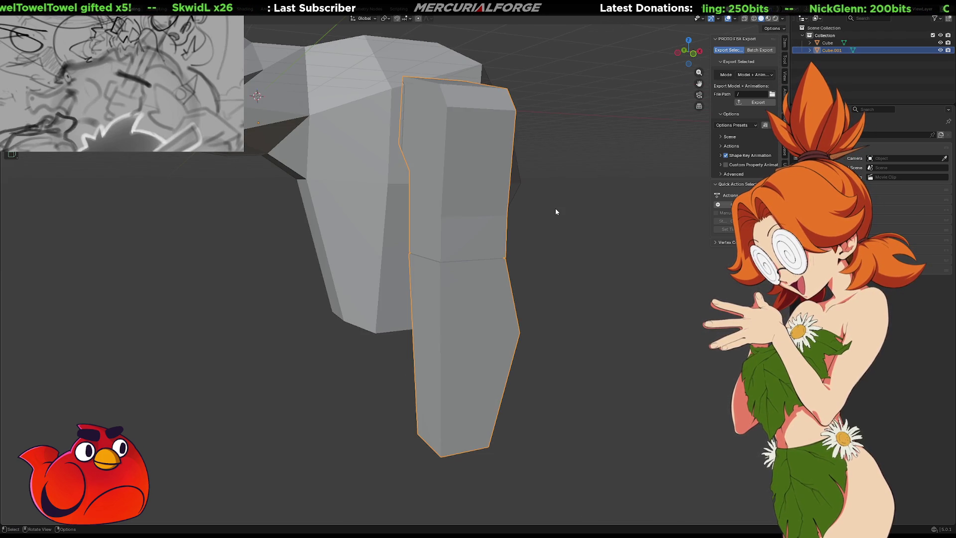
Step: Enter Edit Mode on the leg and poke its front face
left_click(554, 208)
mouse_move(554, 208)
middle_mouse_down()
mouse_move(452, 231)
mouse_move(527, 230)
mouse_move(456, 216)
middle_mouse_up()
left_click(428, 212)
key("Tab")
scroll(428, 212, "up", 4)
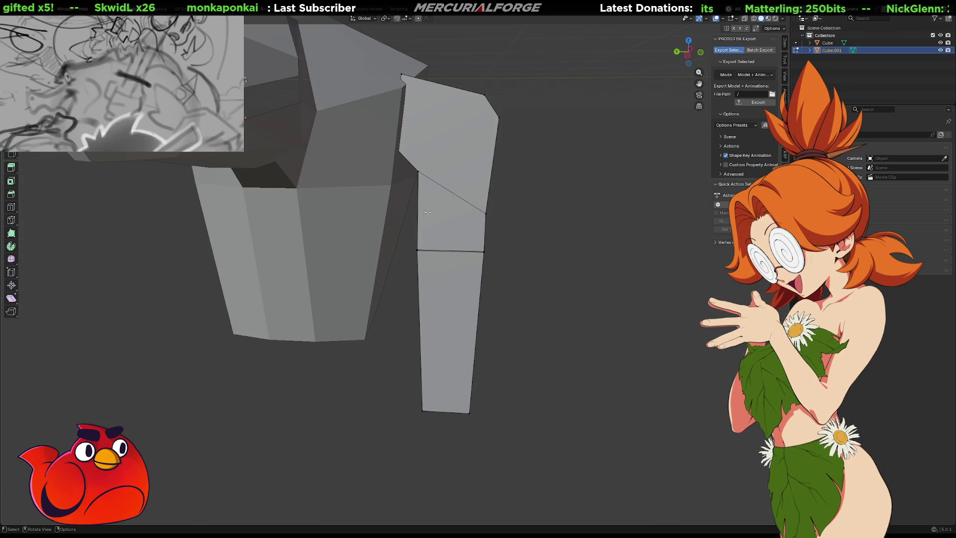
middle_click_drag(428, 166, 360, 252)
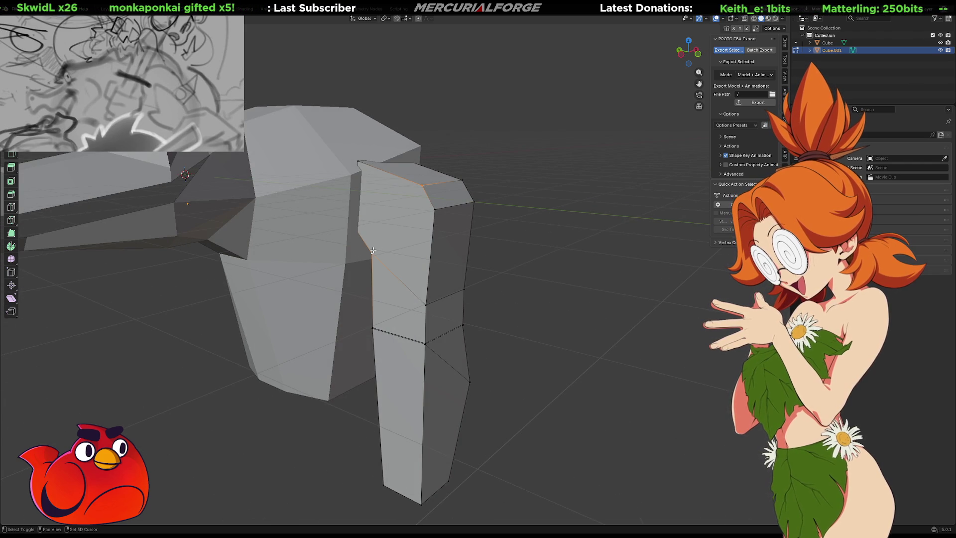
key("3")
left_click(398, 216)
right_click(398, 216)
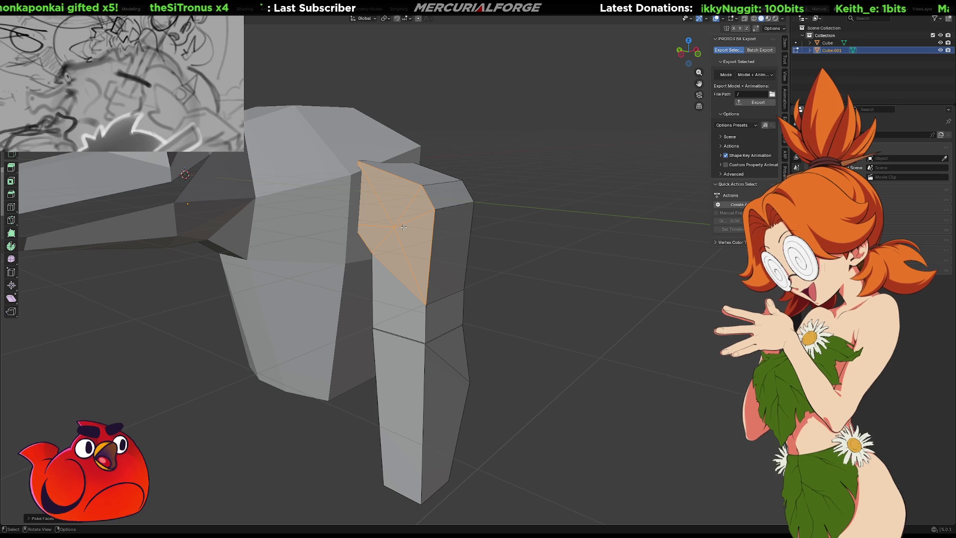
Step: Test moving the poked centre vertex along X, then undo and dissolve it back into one face
key("1")
left_click(401, 227)
key("g")
key("x")
left_click(365, 227)
mouse_move(508, 256)
middle_mouse_down()
mouse_move(482, 252)
mouse_move(529, 241)
middle_mouse_up()
key("ctrl+z")
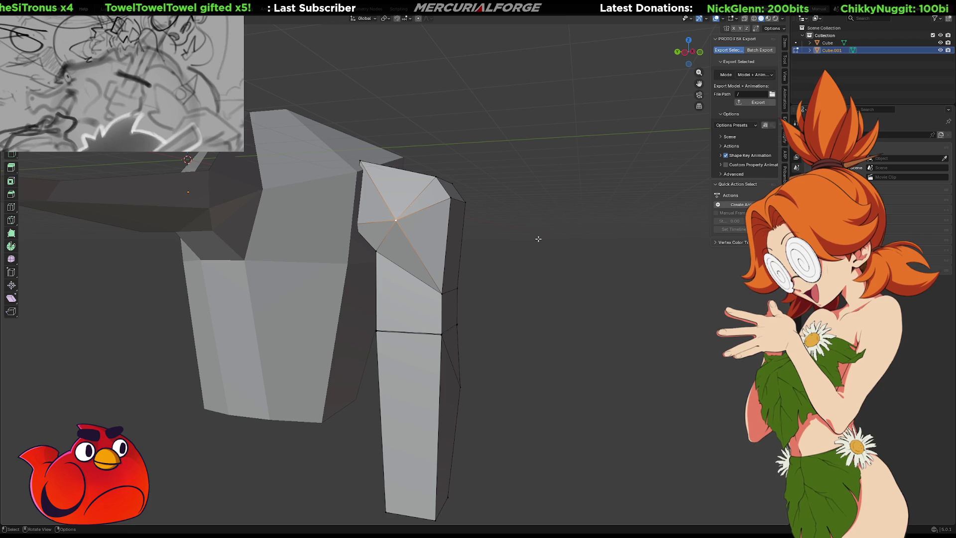
key("ctrl+z")
key("ctrl+KP_Add")
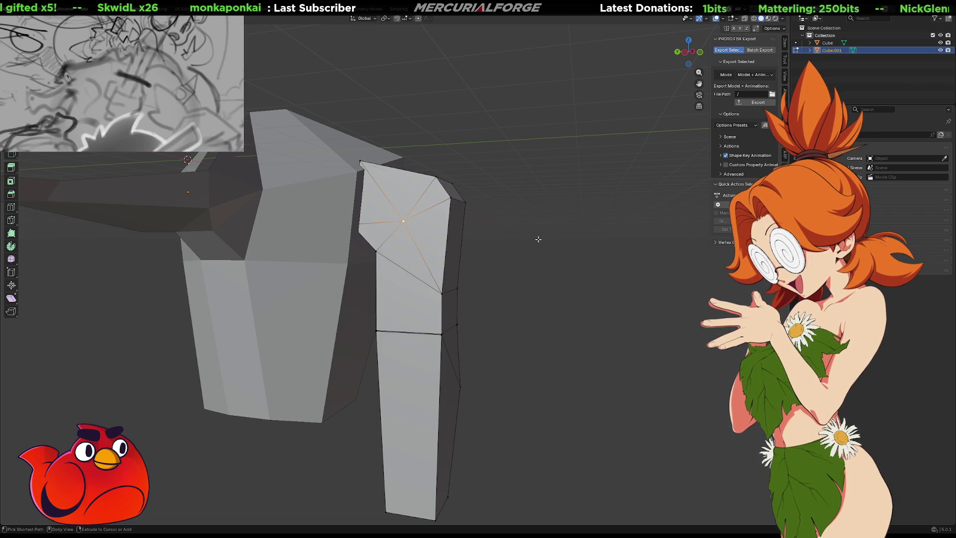
key("ctrl+z")
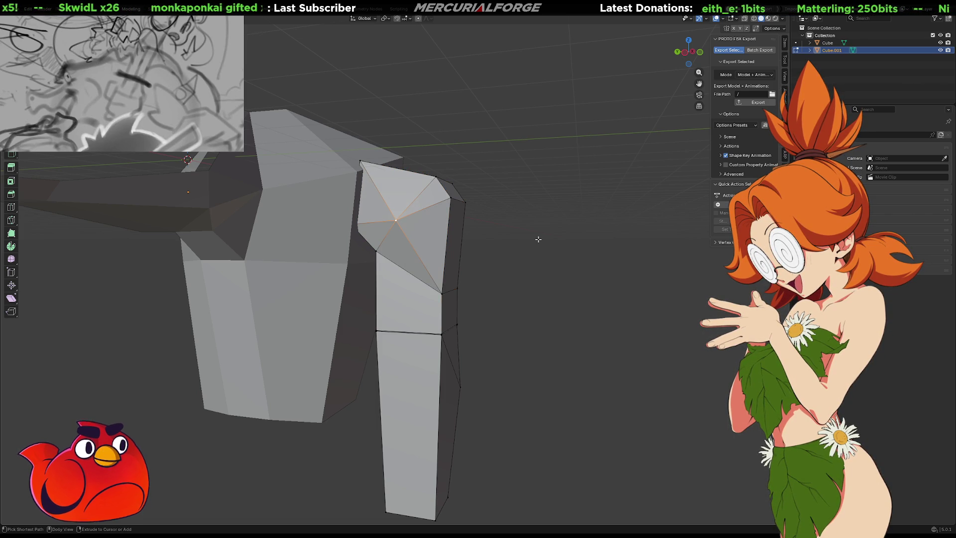
mouse_move(550, 238)
middle_mouse_down()
mouse_move(528, 239)
mouse_move(596, 240)
mouse_move(545, 237)
middle_mouse_up()
key("ctrl+x")
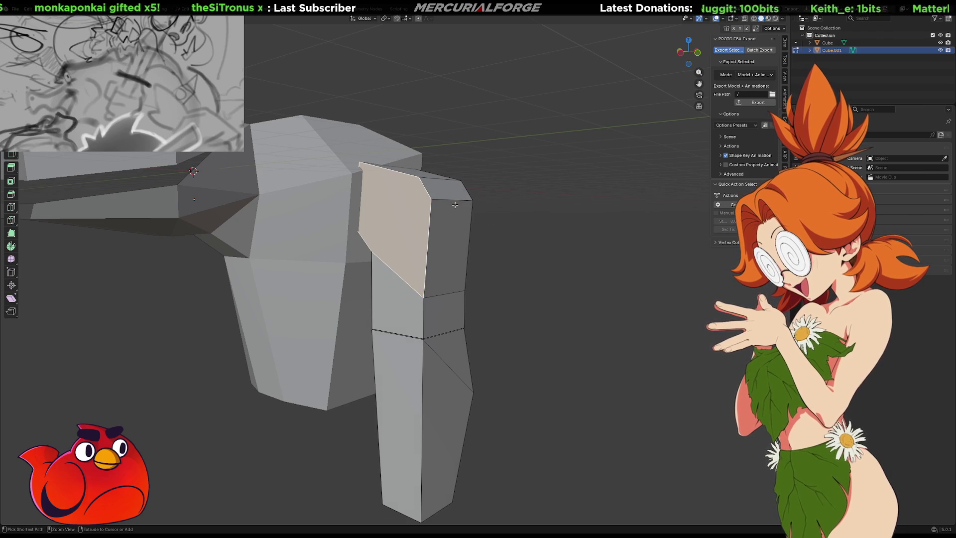
Step: Triangulate the leg's upper front face with Triangulate Faces
left_click(501, 221)
left_click(378, 254)
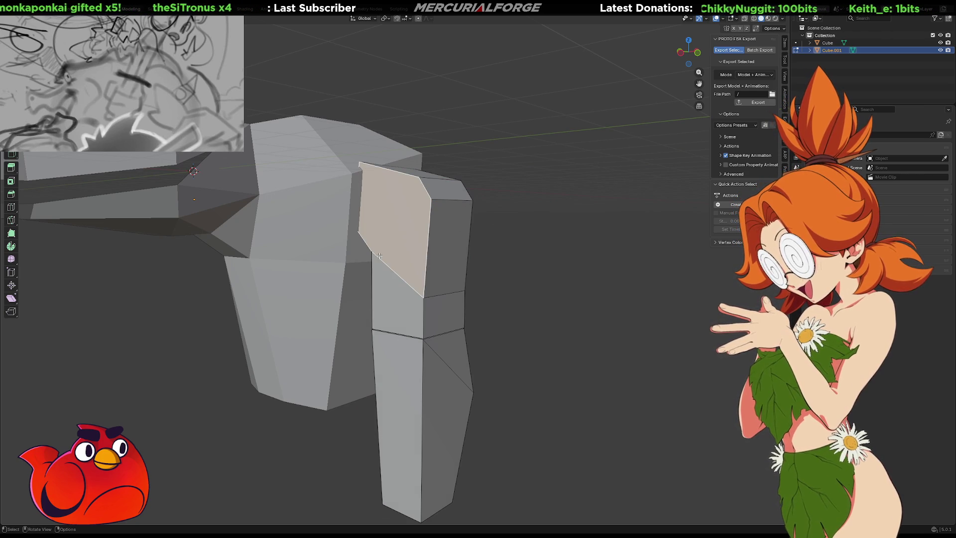
right_click(411, 237)
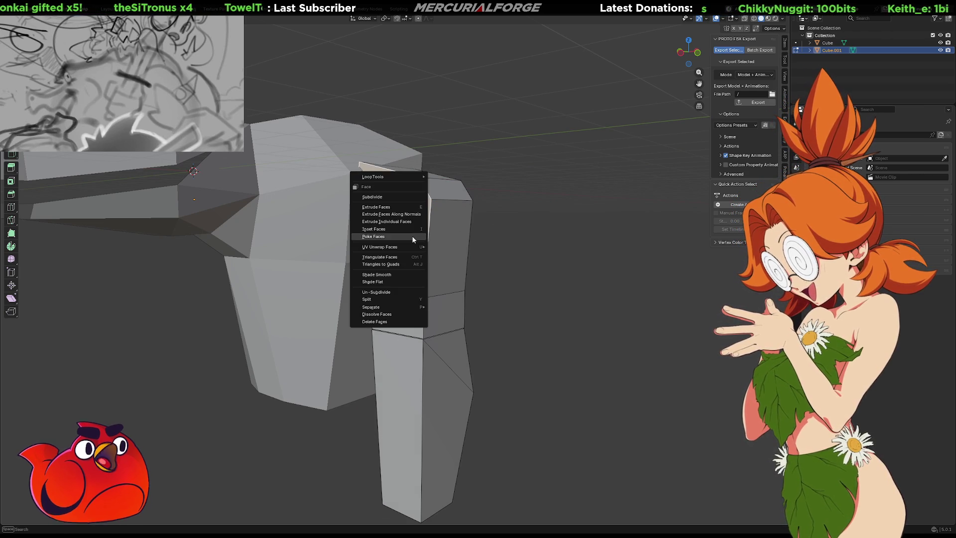
left_click(394, 258)
Step: Look over the triangulated leg, then select the body and enter its Edit Mode
left_click(517, 246)
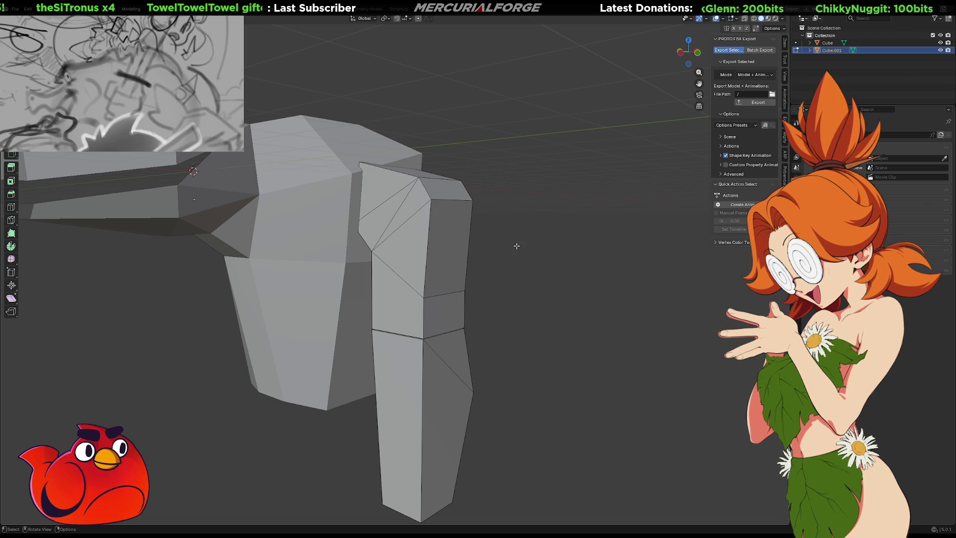
mouse_move(516, 246)
middle_mouse_down()
mouse_move(403, 234)
mouse_move(463, 264)
mouse_move(612, 267)
mouse_move(465, 264)
mouse_move(404, 251)
middle_mouse_up()
left_click(391, 218)
scroll(390, 217, "down", 5)
scroll(343, 236, "up", 4)
mouse_move(370, 216)
middle_mouse_down()
mouse_move(510, 277)
mouse_move(469, 270)
mouse_move(461, 225)
middle_mouse_up()
scroll(510, 277, "up", 2)
left_click(510, 276)
key("Tab")
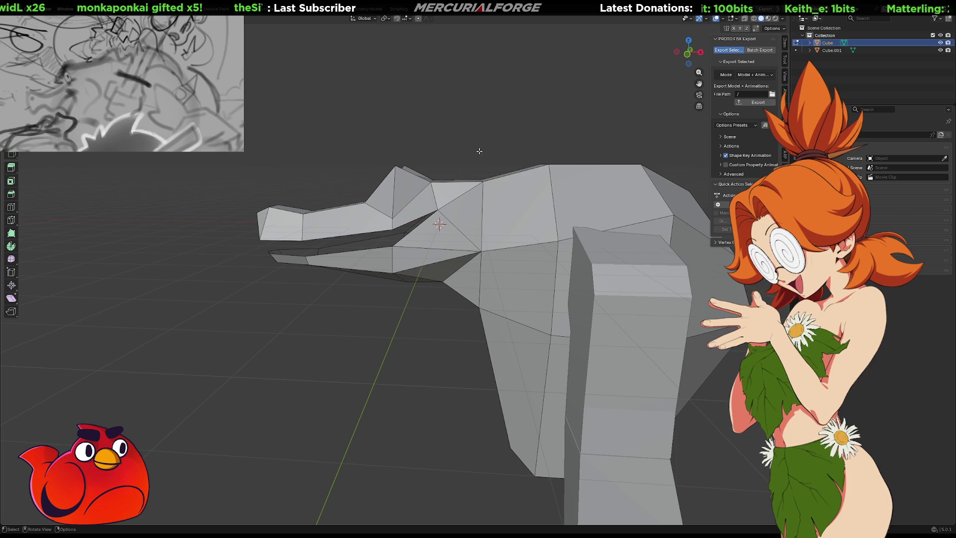
Step: Separate the box-selected jaw and snout into Cube.002 in see-through view, then select that new object
key("shift+z")
mouse_move(478, 150)
left_mouse_down()
mouse_move(107, 390)
mouse_move(83, 390)
left_mouse_up()
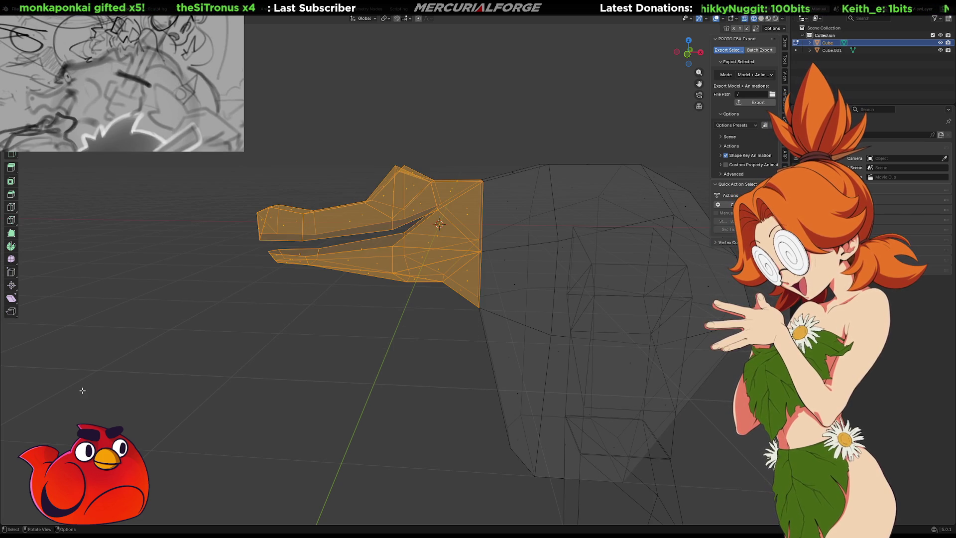
key("p")
left_click(251, 364)
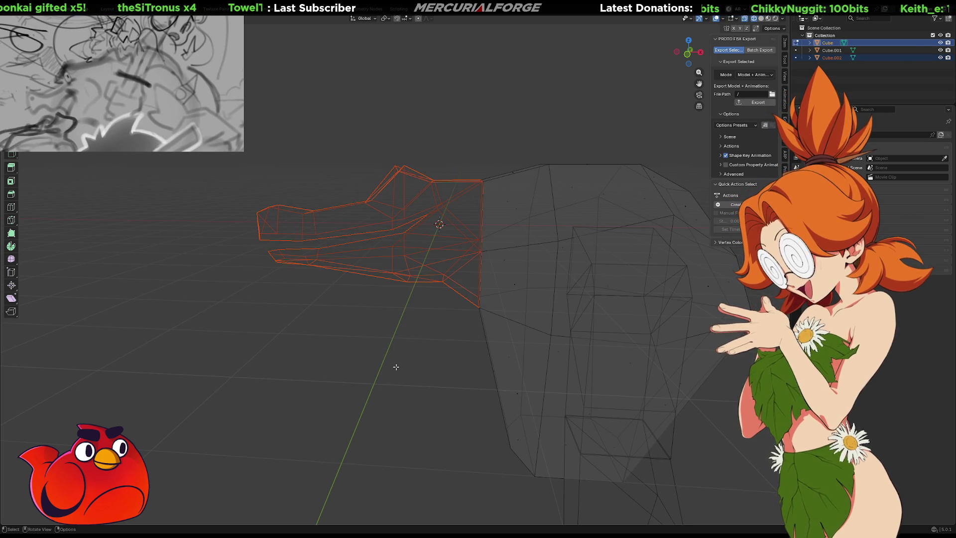
key("Tab")
left_click(396, 370)
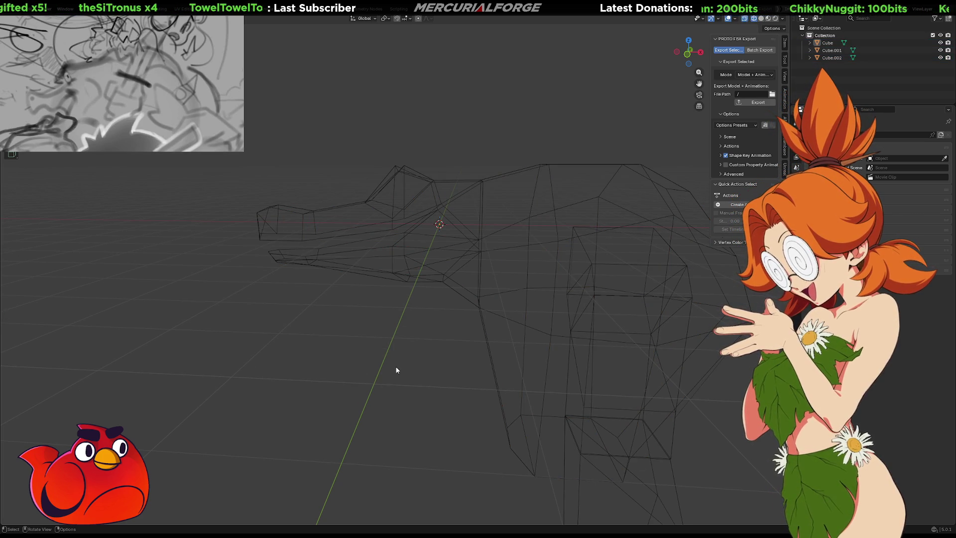
key("shift+z")
key("Tab")
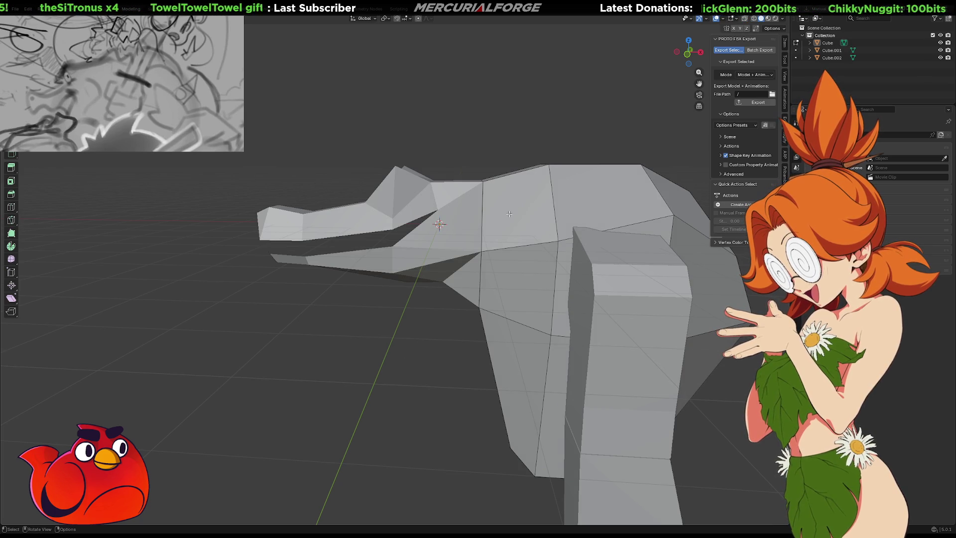
key("Tab")
left_click(458, 219)
mouse_move(458, 219)
middle_mouse_down()
mouse_move(543, 251)
mouse_move(538, 268)
mouse_move(691, 295)
mouse_move(542, 280)
mouse_move(434, 283)
mouse_move(566, 278)
mouse_move(465, 278)
mouse_move(382, 298)
mouse_move(335, 271)
mouse_move(299, 274)
mouse_move(362, 269)
mouse_move(409, 324)
mouse_move(457, 282)
mouse_move(449, 257)
mouse_move(382, 253)
mouse_move(406, 208)
mouse_move(478, 207)
mouse_move(577, 240)
mouse_move(417, 243)
middle_mouse_up()
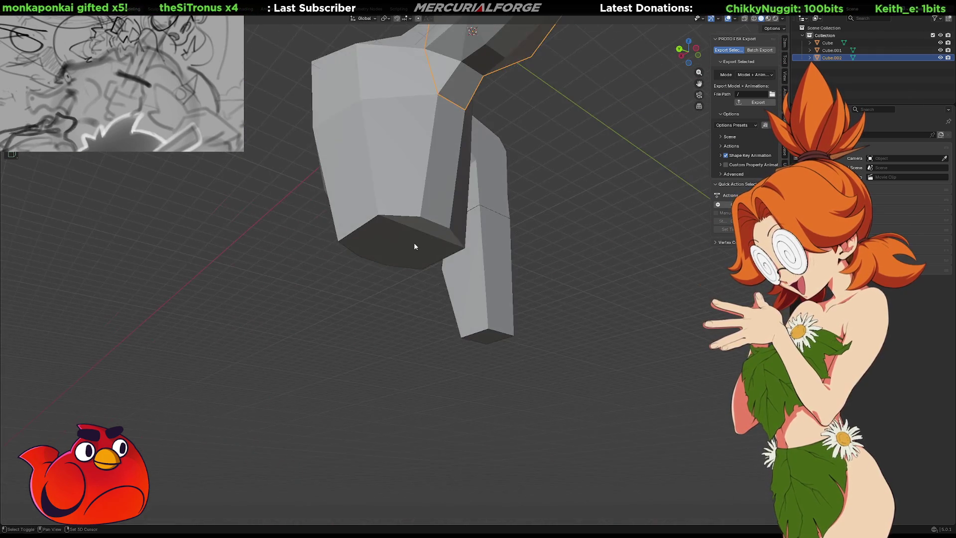
Step: In Edit Mode on the body, merge the front top-edge vertices into the right and left corners
left_click(417, 243)
scroll(423, 297, "up", 3)
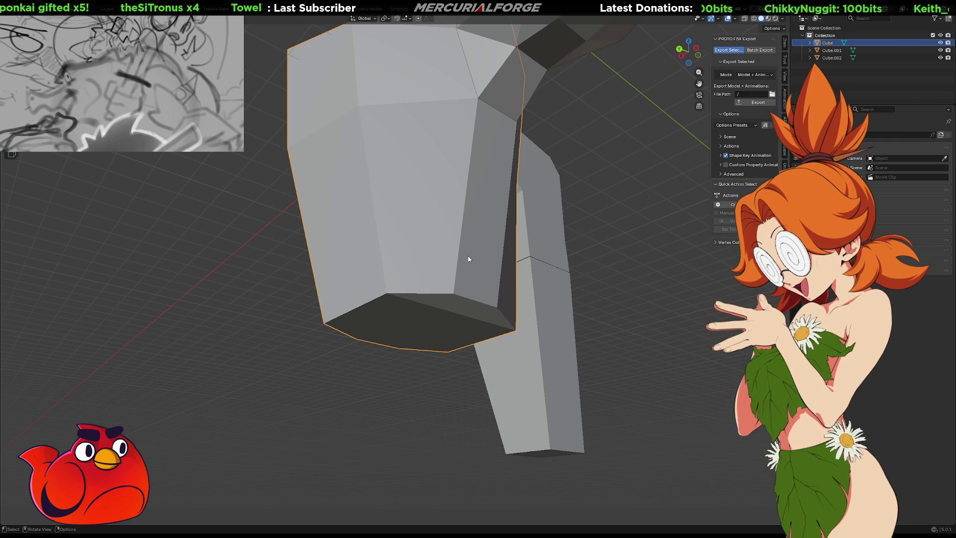
key("Tab")
mouse_move(462, 269)
middle_mouse_down()
mouse_move(435, 239)
mouse_move(442, 203)
middle_mouse_up()
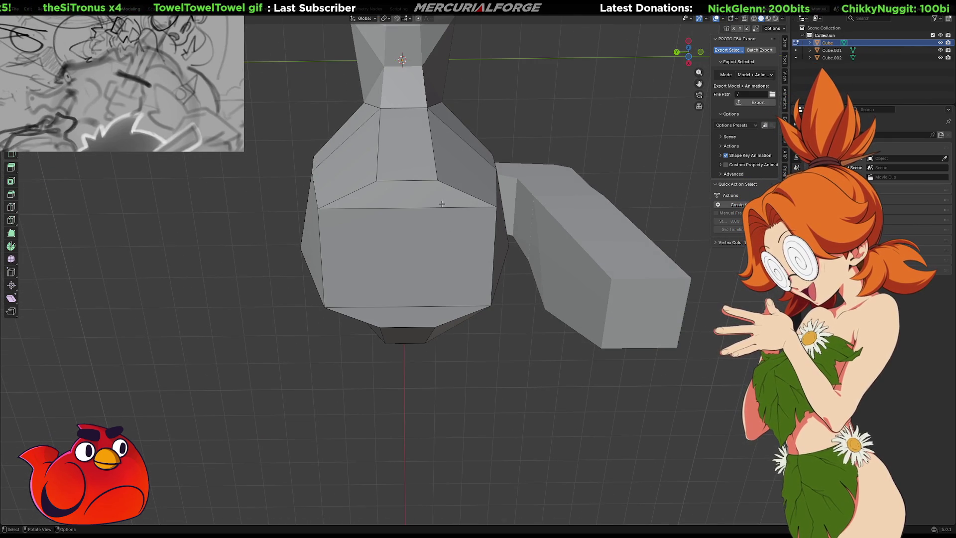
left_click(418, 211)
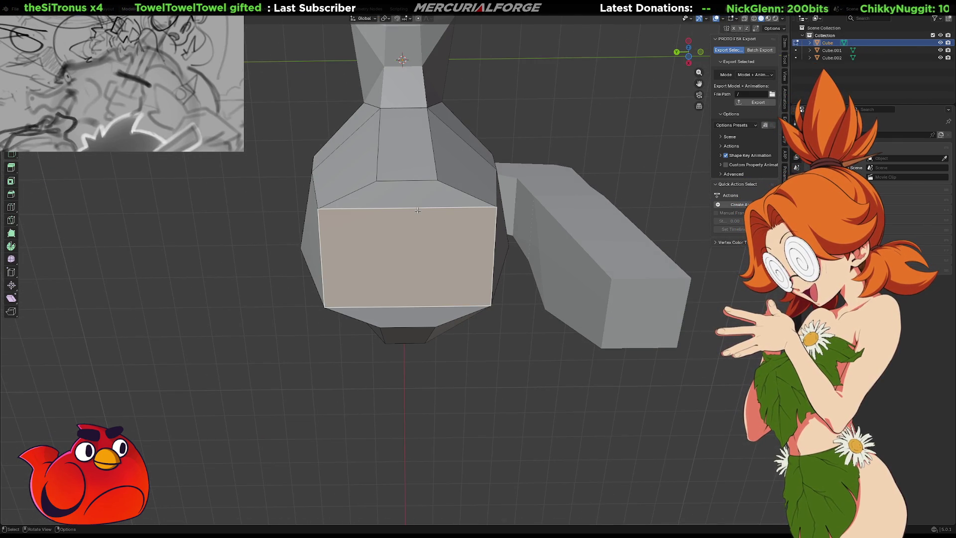
left_click(437, 180)
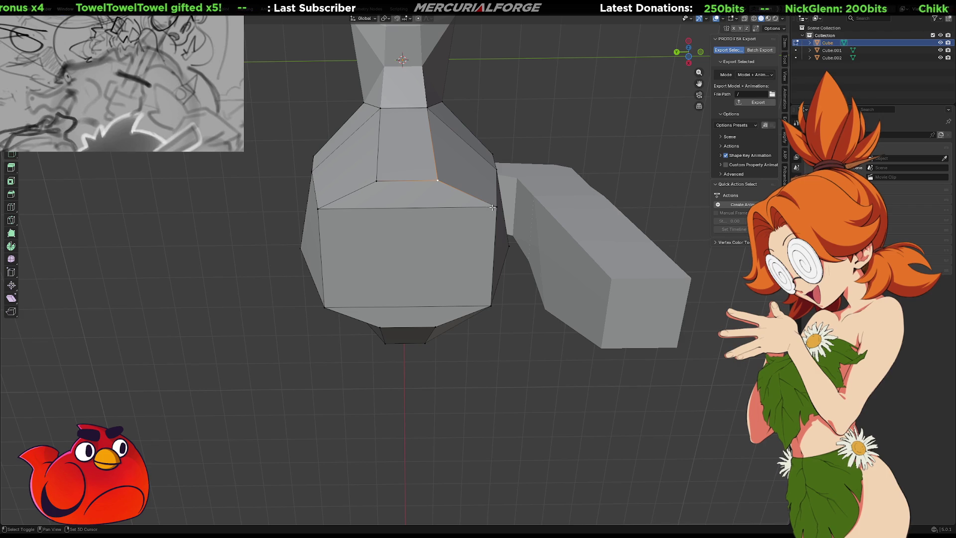
left_click(493, 207, "shift")
key("m")
left_click(493, 207)
left_click(378, 182)
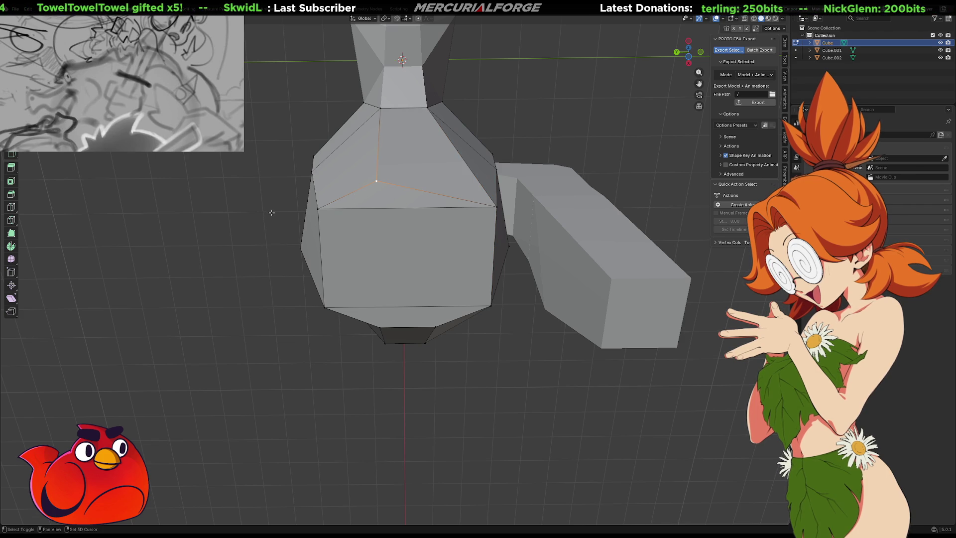
left_click(318, 207, "shift")
key("m")
left_click(389, 236)
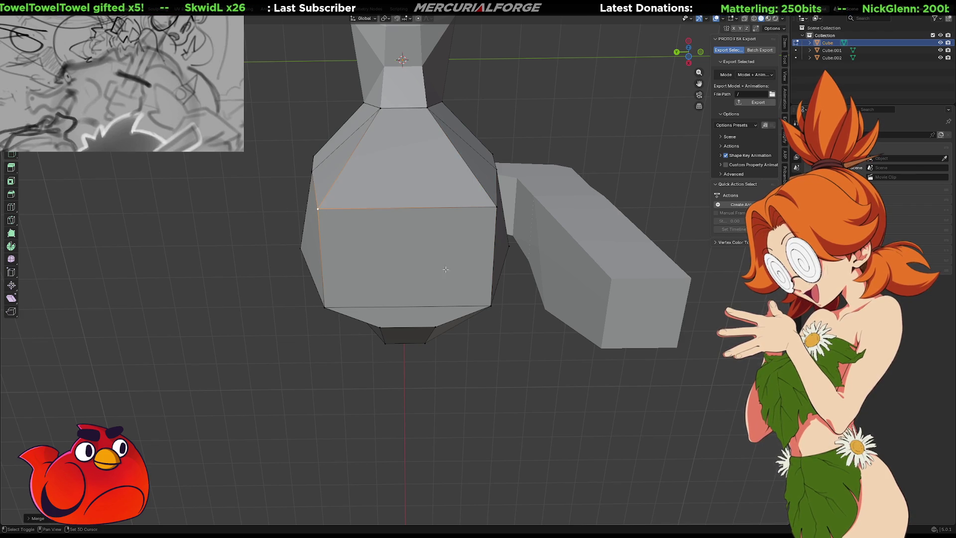
Step: Merge vertices on the body's other side and bottom edge into their corners to straighten them
mouse_move(366, 224)
middle_mouse_down()
mouse_move(522, 229)
mouse_move(408, 346)
middle_mouse_up()
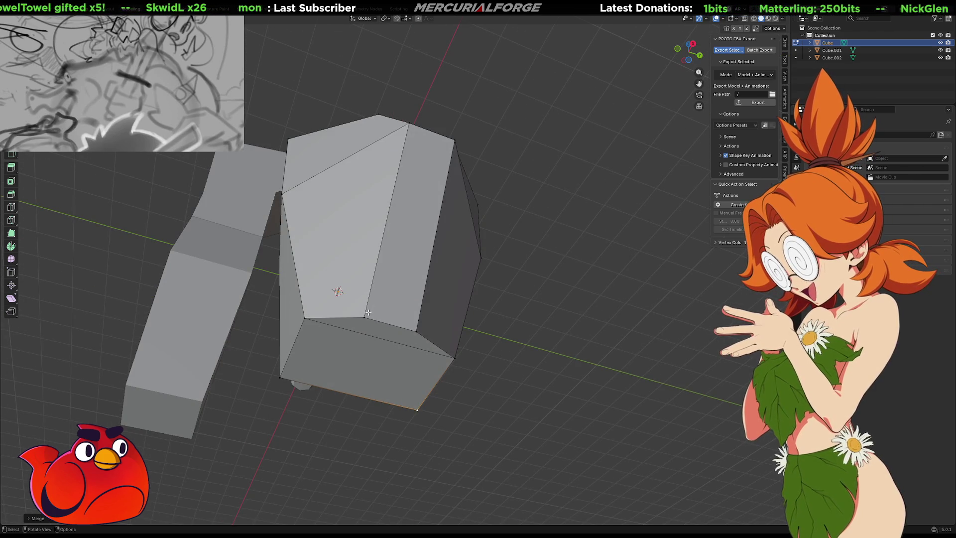
left_click(304, 314, "shift")
key("m")
left_click(358, 324)
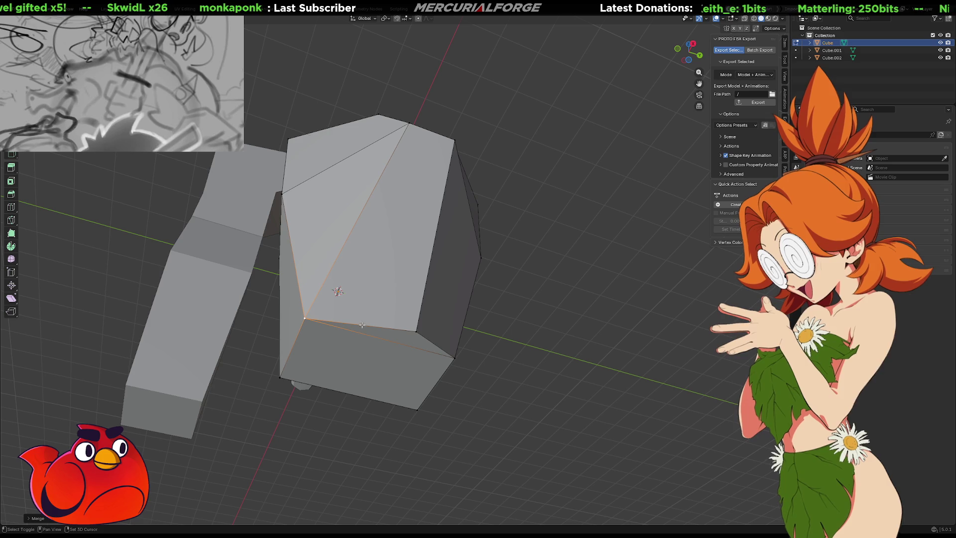
left_click(417, 328)
left_click(454, 357, "shift")
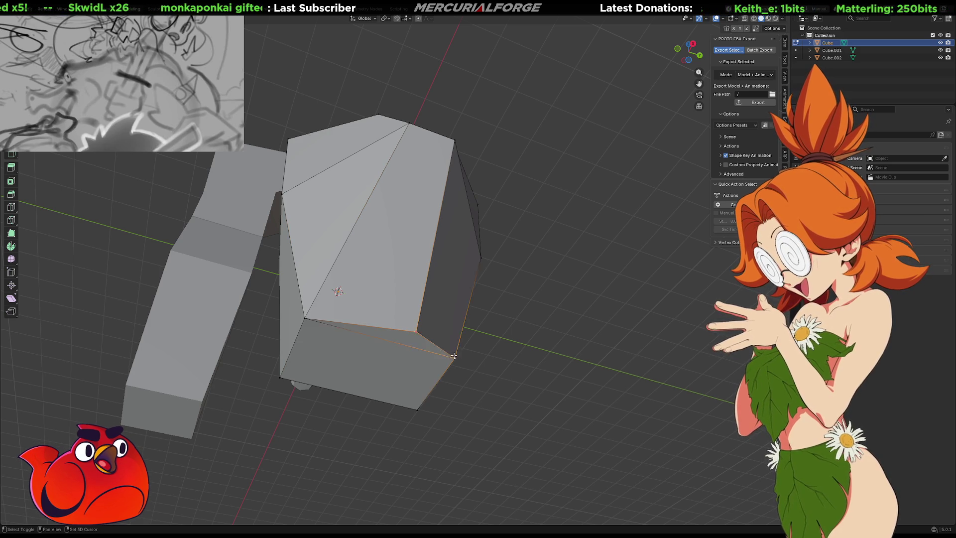
key("m")
left_click(432, 206)
mouse_move(432, 206)
middle_mouse_down()
mouse_move(438, 235)
mouse_move(469, 190)
mouse_move(510, 245)
mouse_move(461, 270)
mouse_move(512, 266)
middle_mouse_up()
Step: Reposition an edge and a vertex, then move the body's bottom face along Z
key("g")
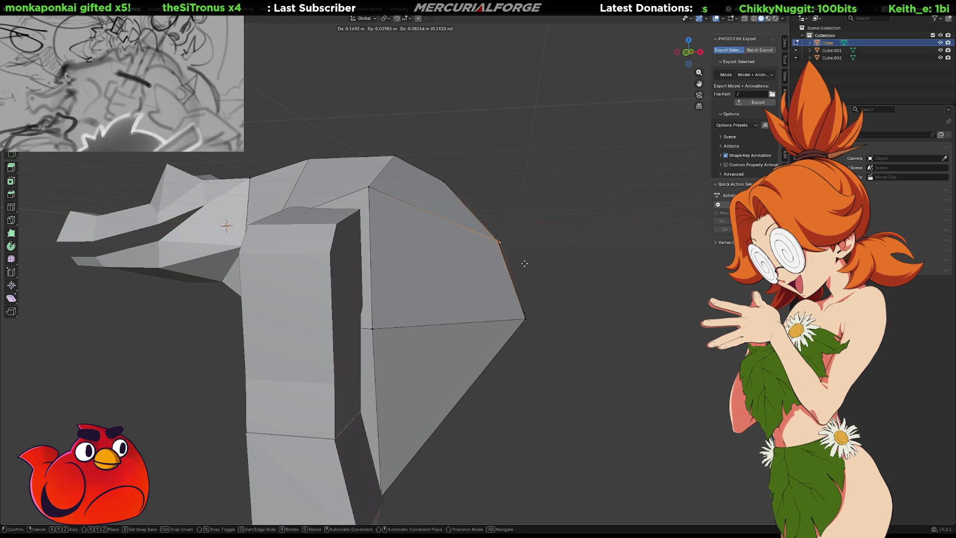
left_click(523, 256)
key("g")
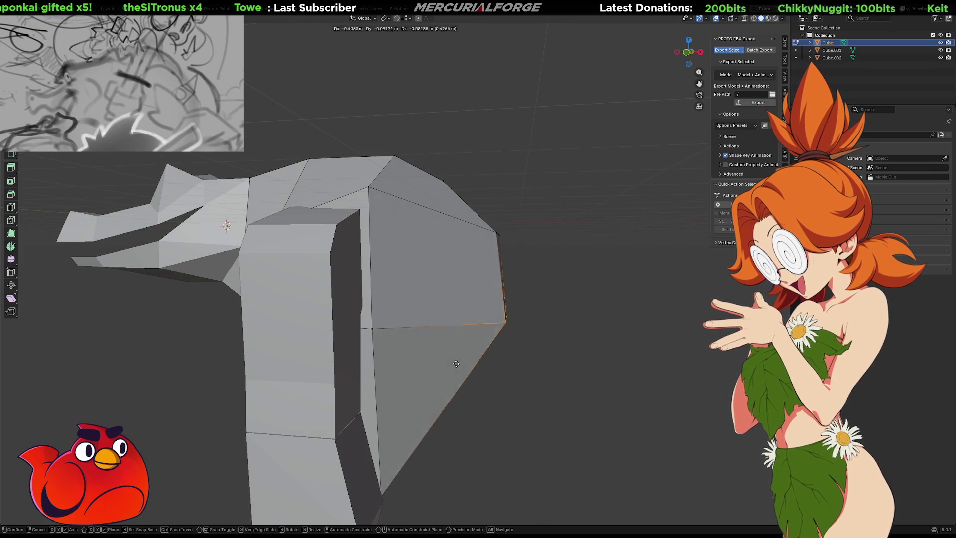
left_click(448, 364)
mouse_move(449, 415)
middle_mouse_down()
mouse_move(405, 412)
mouse_move(426, 264)
mouse_move(372, 323)
mouse_move(420, 325)
middle_mouse_up()
mouse_move(452, 315)
left_mouse_down()
mouse_move(312, 342)
mouse_move(299, 354)
left_mouse_up()
key("g")
key("z")
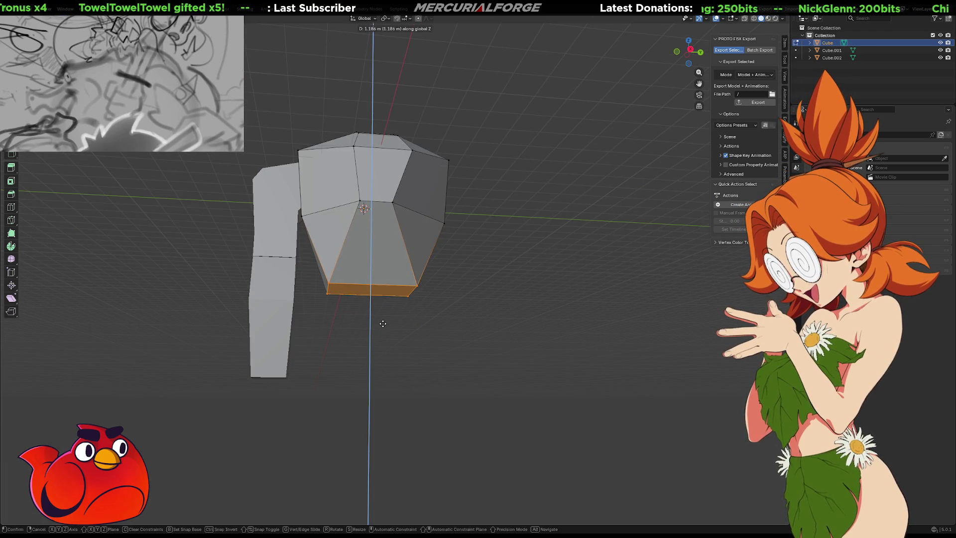
mouse_move(379, 308)
middle_mouse_down()
mouse_move(535, 320)
mouse_move(517, 330)
mouse_move(383, 242)
middle_mouse_up()
middle_click_drag(337, 205, 646, 327)
mouse_move(237, 345)
middle_mouse_down()
mouse_move(276, 309)
mouse_move(245, 314)
mouse_move(349, 355)
middle_mouse_up()
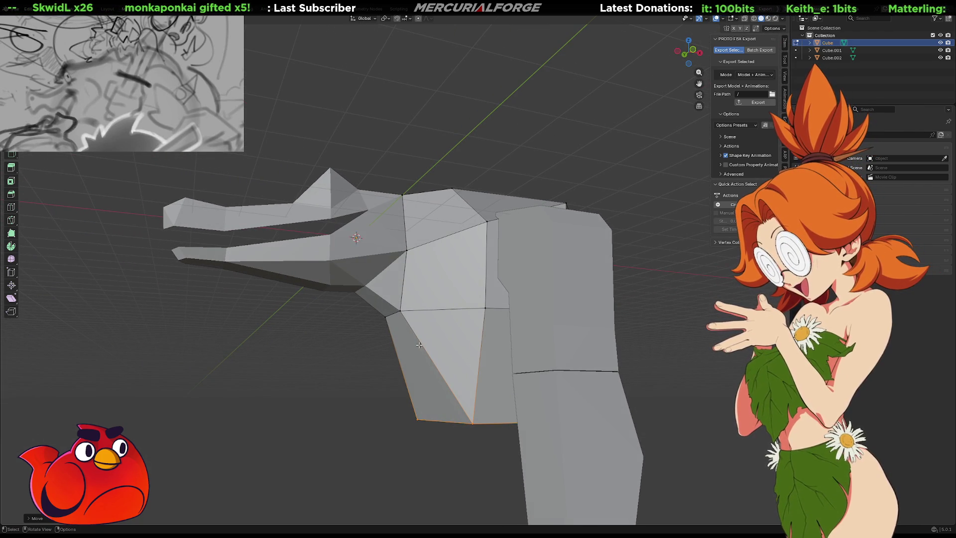
Step: Return to Object Mode and isolate the body mesh, hiding the leg and other pieces
key("Tab")
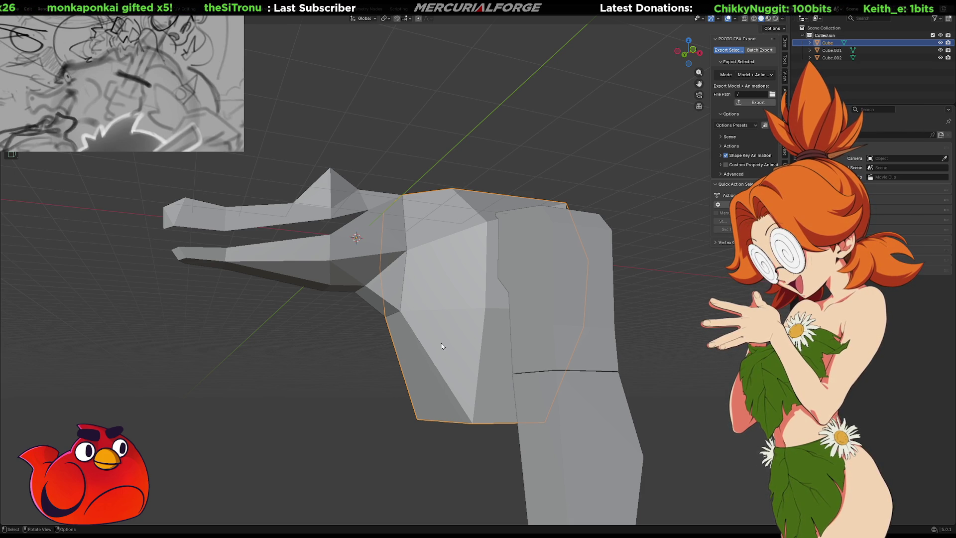
key("ctrl+Tab")
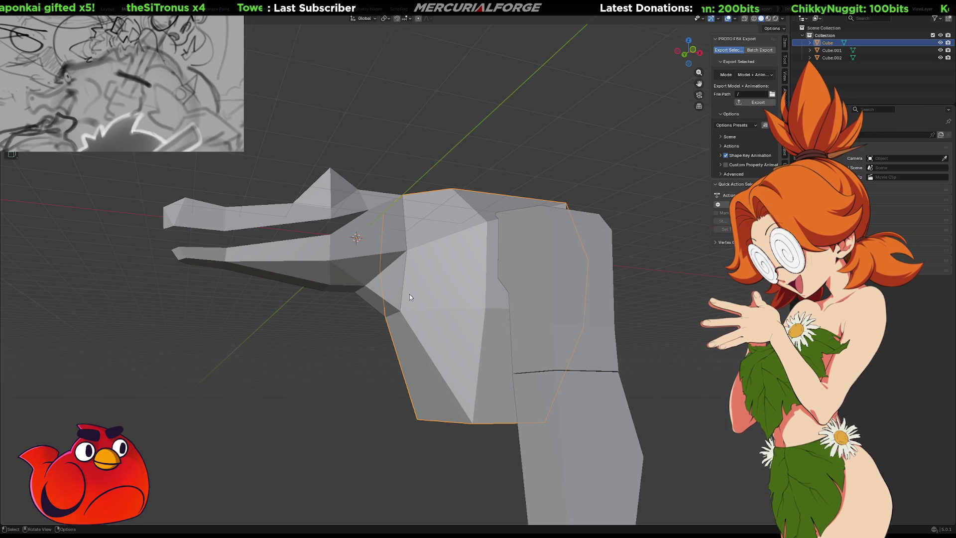
scroll(409, 293, "up", 4)
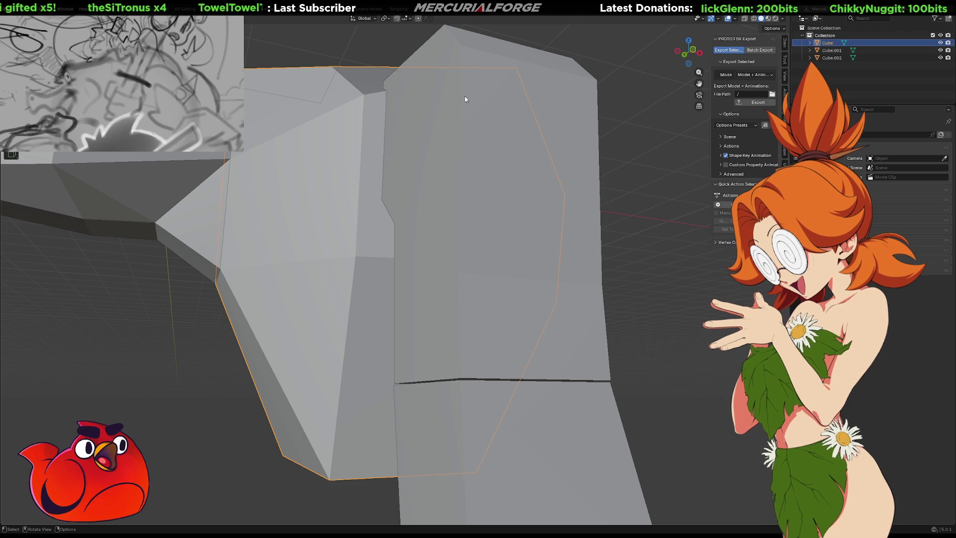
key("shift+h")
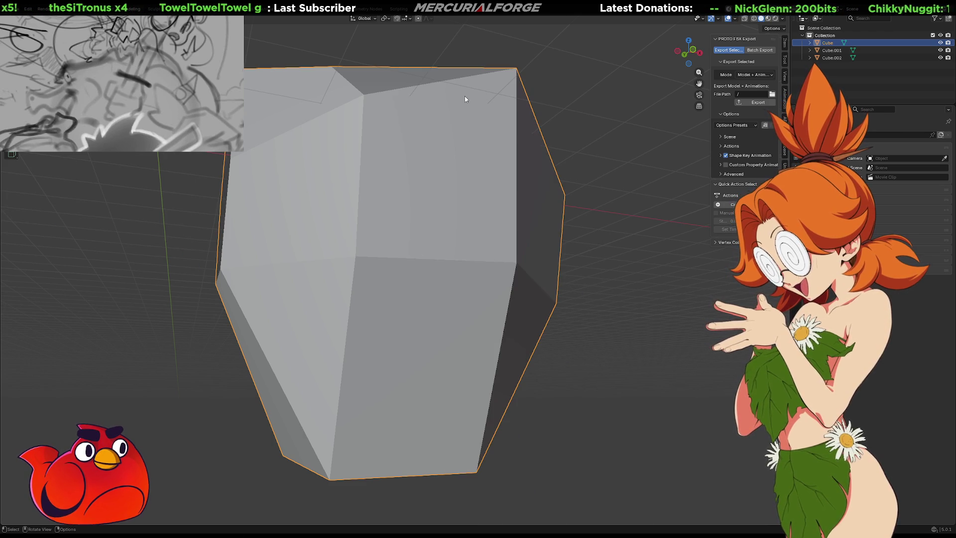
mouse_move(330, 202)
middle_mouse_down()
mouse_move(337, 214)
mouse_move(426, 207)
mouse_move(445, 182)
mouse_move(564, 187)
mouse_move(482, 192)
mouse_move(463, 238)
middle_mouse_up()
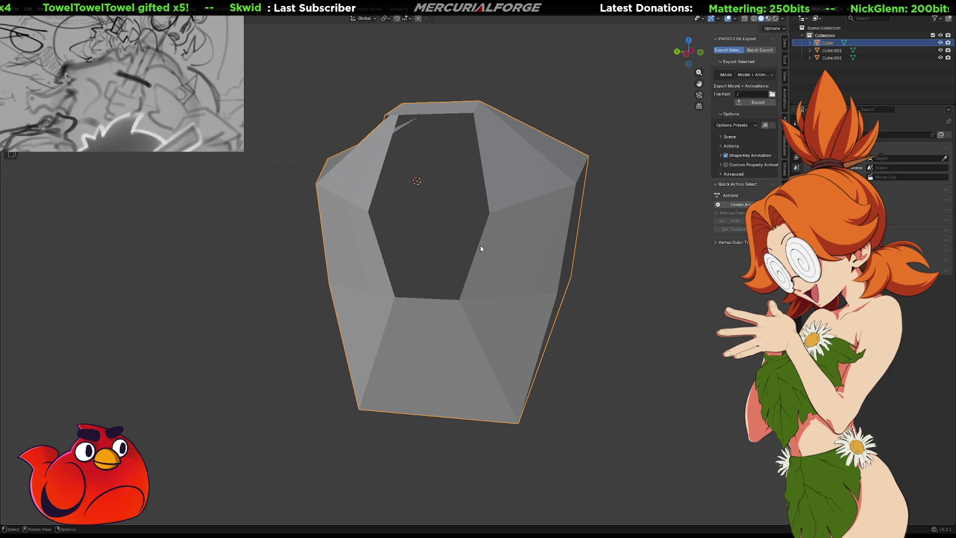
Step: Select the border of the body's open end, fill it with a face, and return to Object Mode
key("Tab")
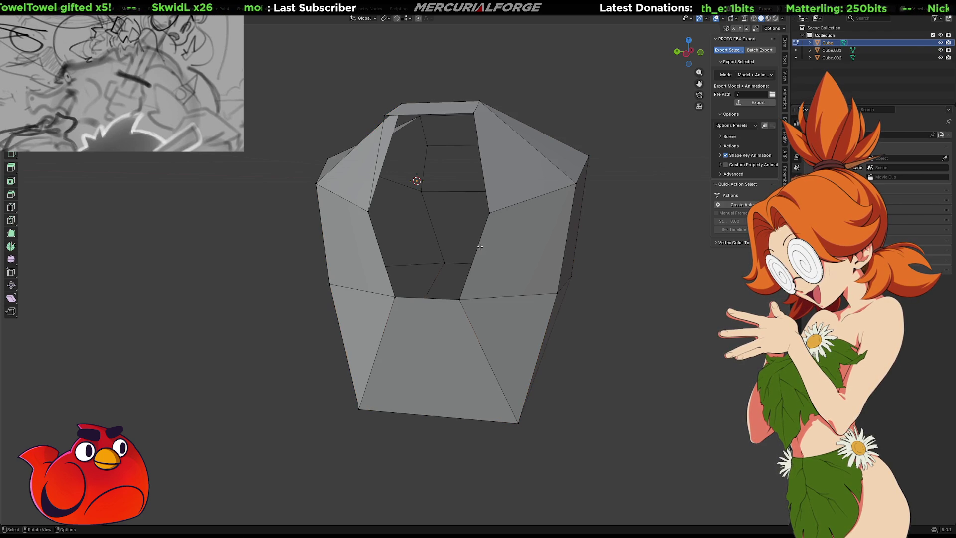
left_click(387, 256)
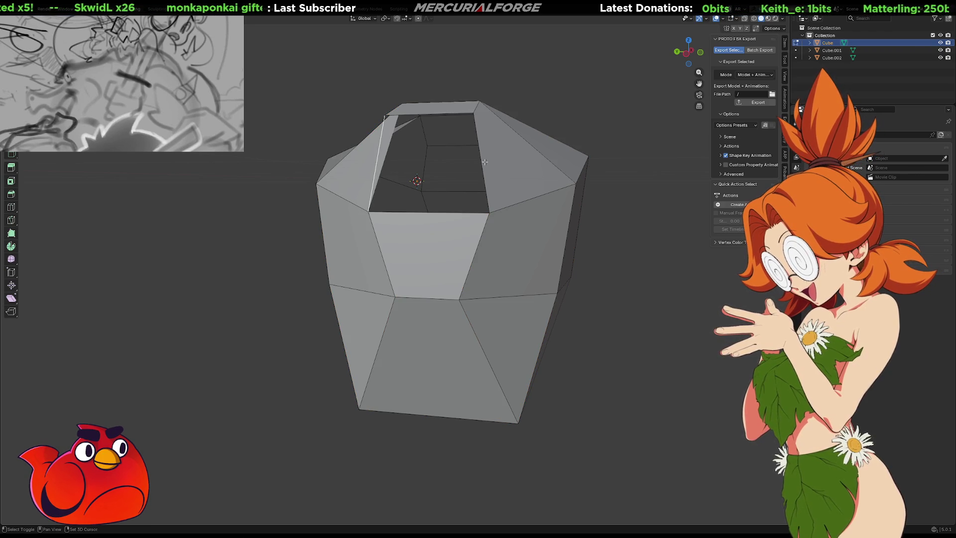
key("f")
mouse_move(482, 160)
middle_mouse_down()
mouse_move(433, 164)
mouse_move(473, 161)
mouse_move(522, 179)
mouse_move(575, 251)
middle_mouse_up()
key("Tab")
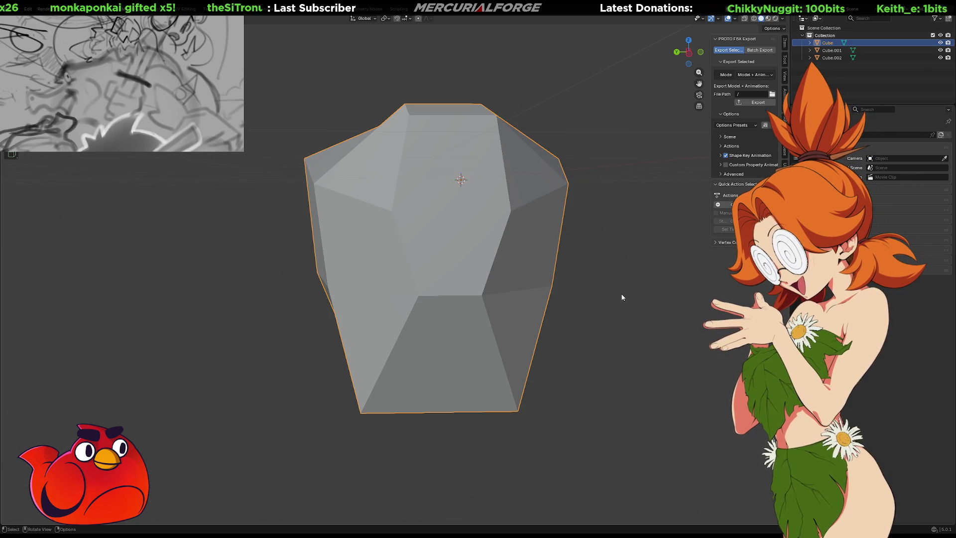
left_click(621, 297)
scroll(622, 297, "down", 5)
Step: Zoom out to the whole creature, select the leg Cube.001 in Edit Mode, and bring up the Add menu
mouse_move(277, 278)
middle_mouse_down()
mouse_move(403, 273)
mouse_move(421, 284)
mouse_move(376, 292)
mouse_move(441, 282)
mouse_move(403, 270)
mouse_move(440, 275)
middle_mouse_up()
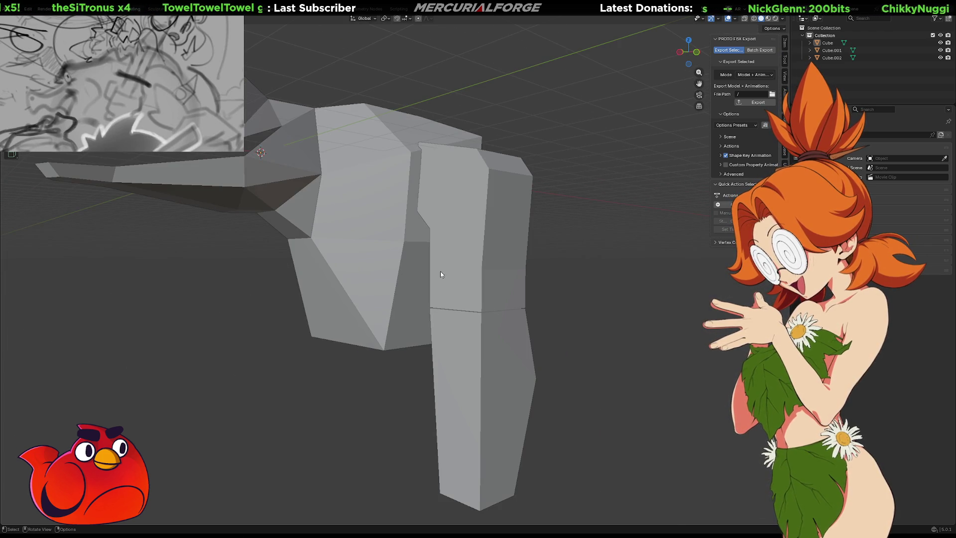
scroll(507, 259, "up", 5)
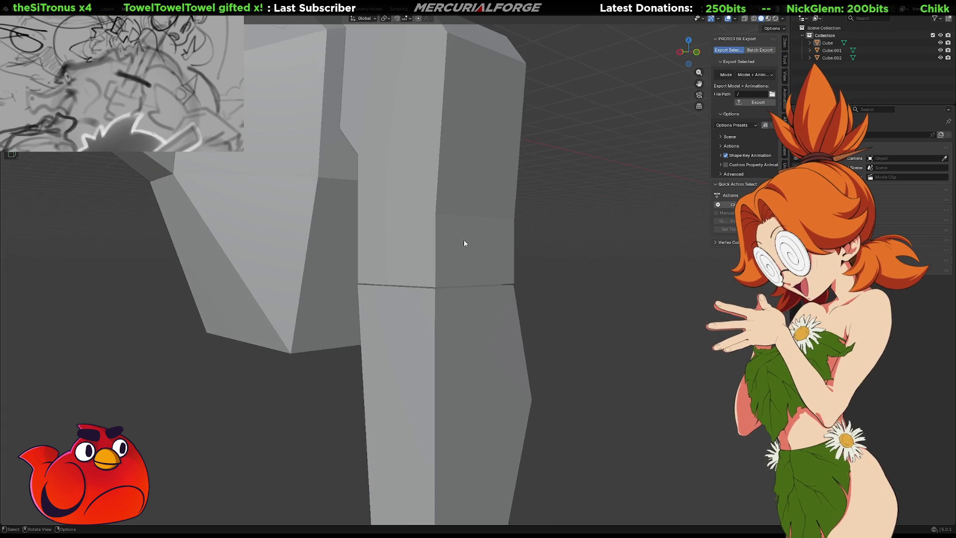
scroll(495, 247, "down", 4)
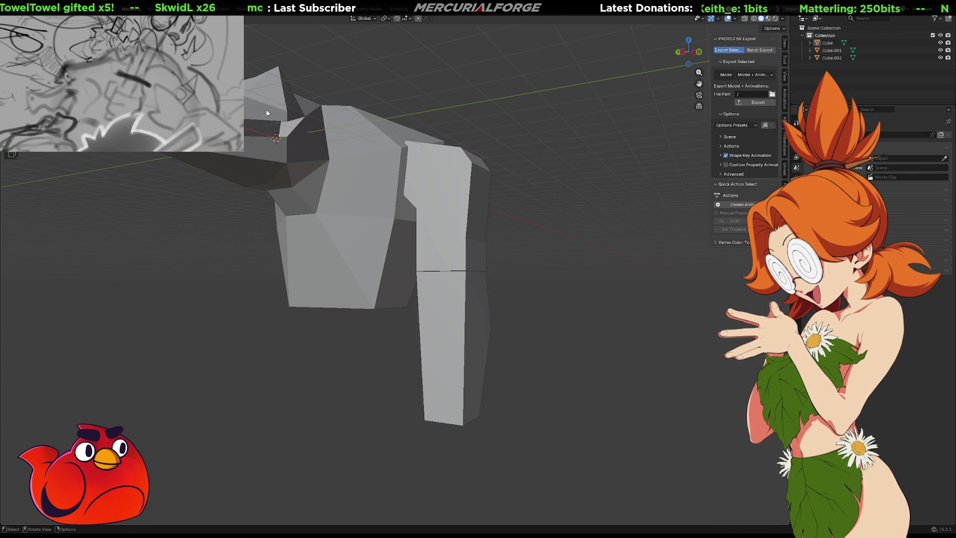
left_click(442, 242)
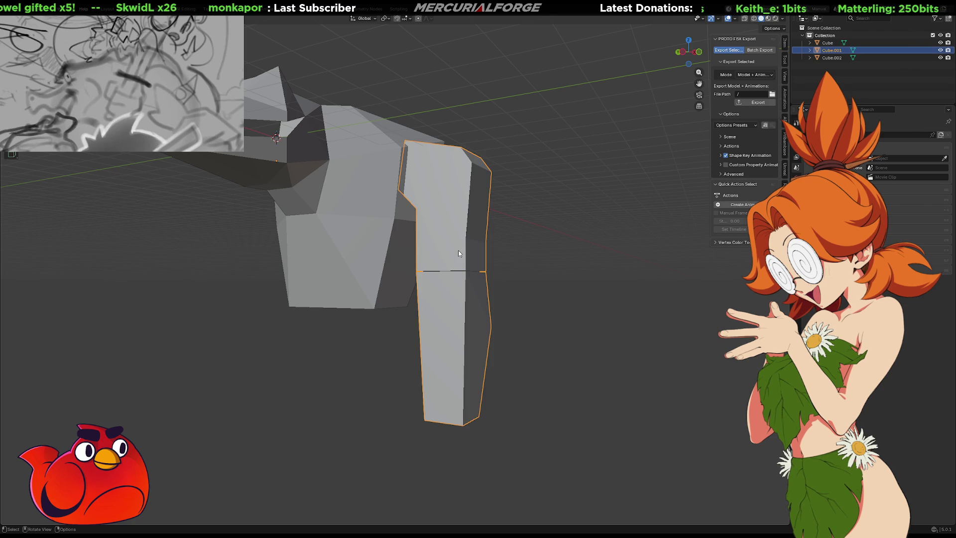
key("Tab")
key("Tab")
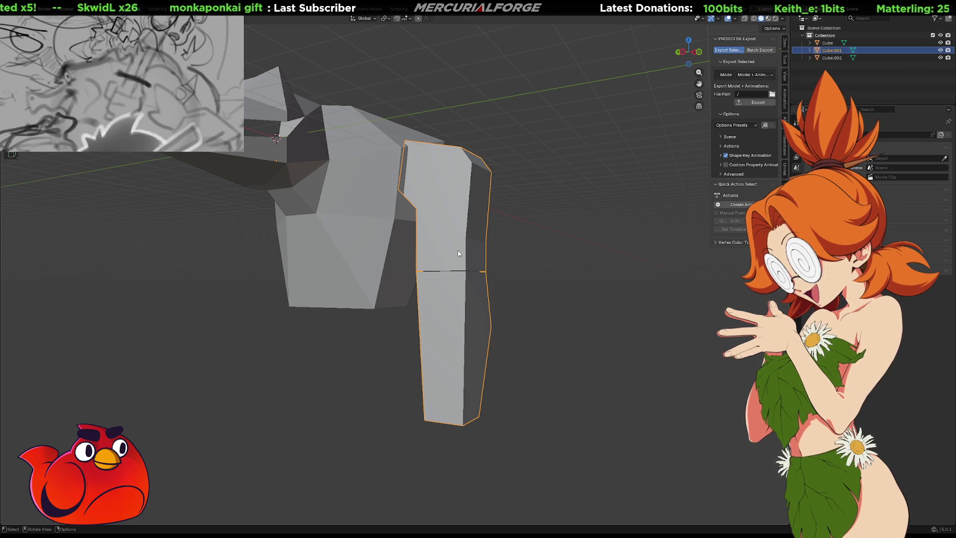
mouse_move(460, 253)
middle_mouse_down("ctrl")
mouse_move(559, 251)
mouse_move(538, 262)
mouse_move(537, 246)
mouse_move(533, 263)
mouse_move(551, 264)
mouse_move(541, 239)
middle_mouse_up("ctrl")
key("shift+a")
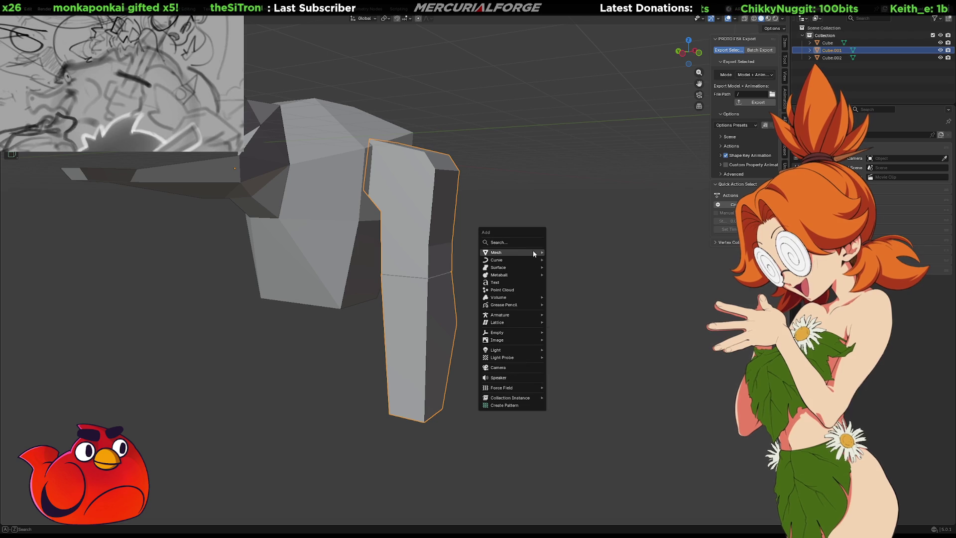
Step: Add a Mesh > Cone and set its Vertices to 3 in the Add Cone panel
mouse_move(523, 255)
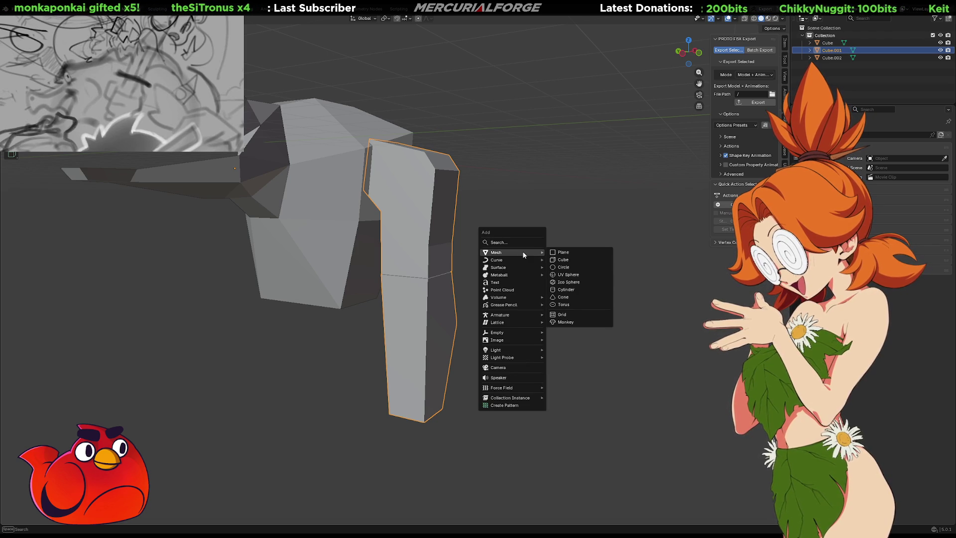
left_click(563, 296)
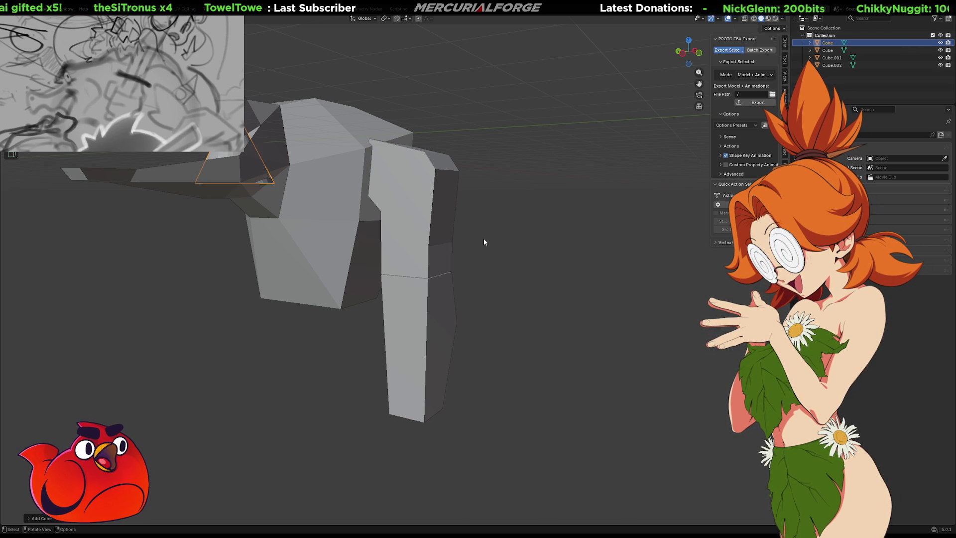
left_click(31, 519)
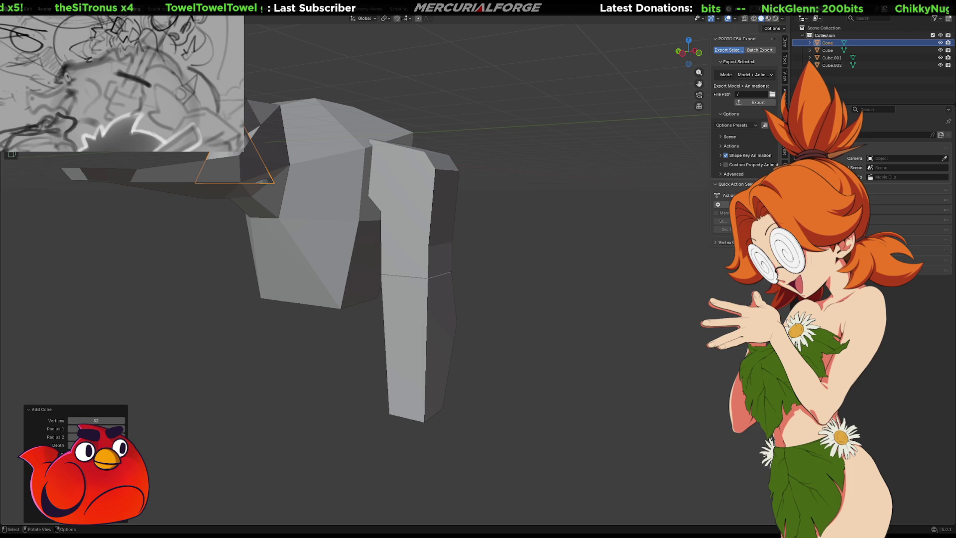
left_click_drag(106, 420, 79, 420)
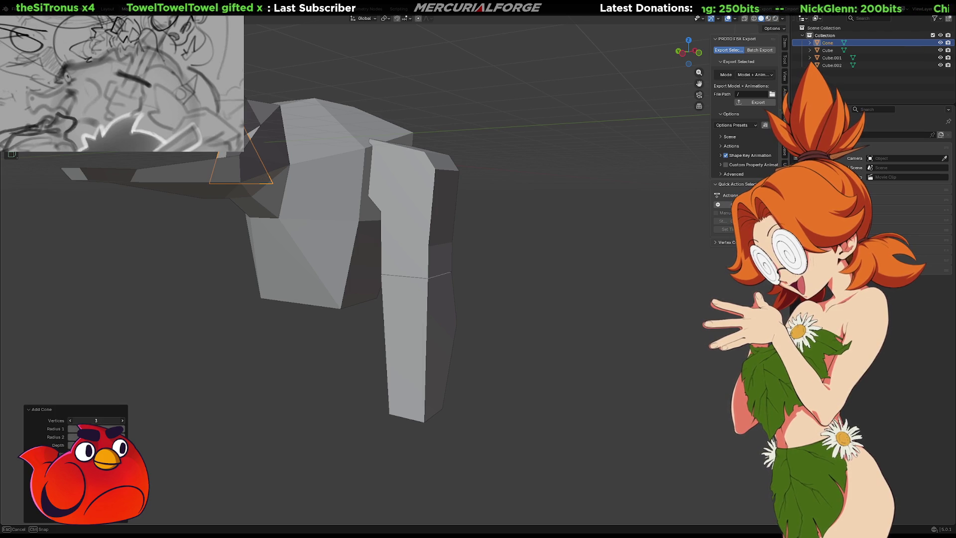
middle_click_drag(376, 196, 374, 212)
mouse_move(374, 252)
middle_mouse_down()
mouse_move(399, 199)
mouse_move(390, 195)
middle_mouse_up()
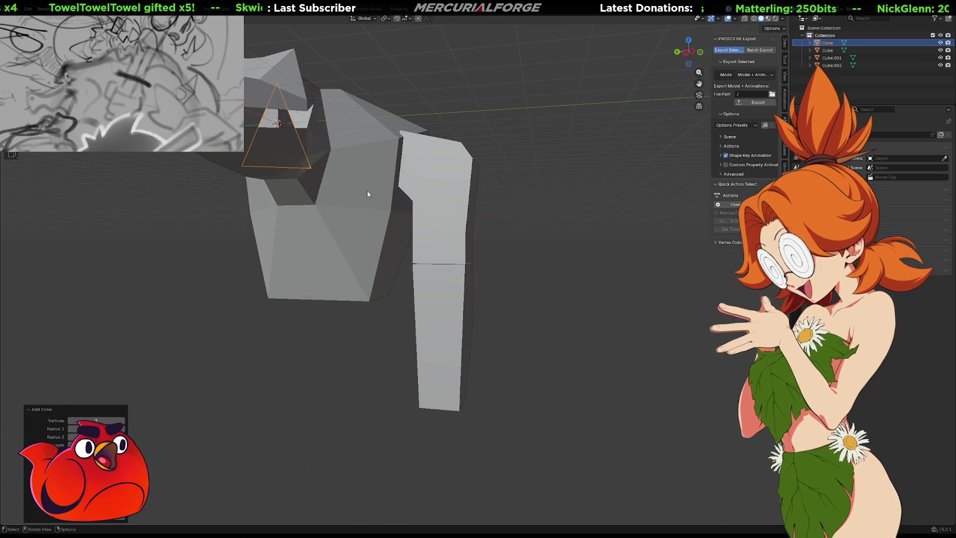
Step: Move the cone to the right of the leg and try free rotations and tilts on it
key("g")
left_click(597, 300)
middle_click_drag(597, 300, 595, 300)
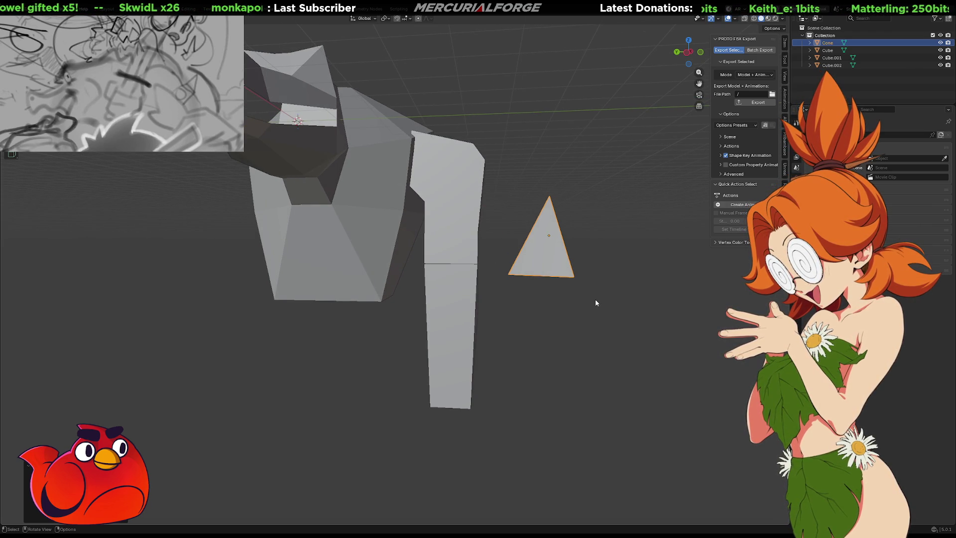
key("r")
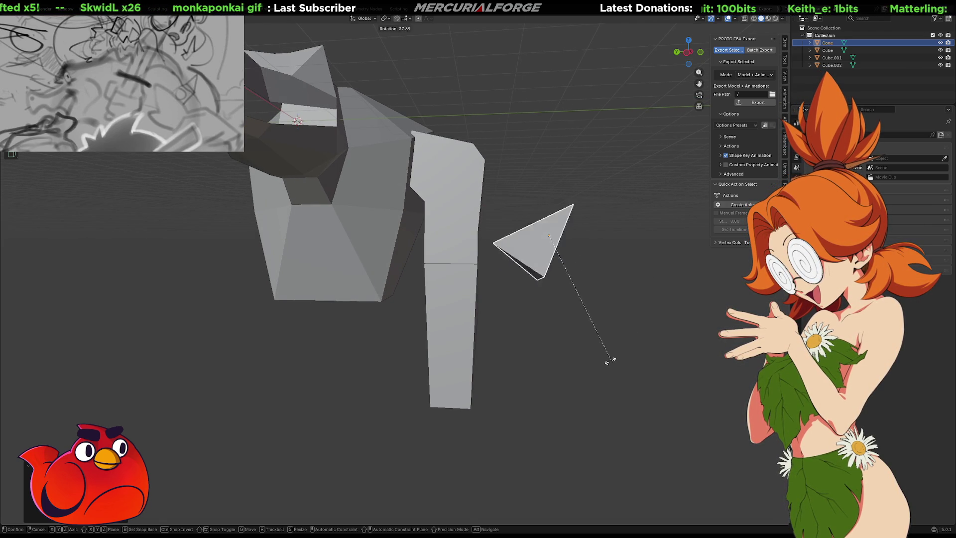
left_click(576, 351)
key("r")
key("r")
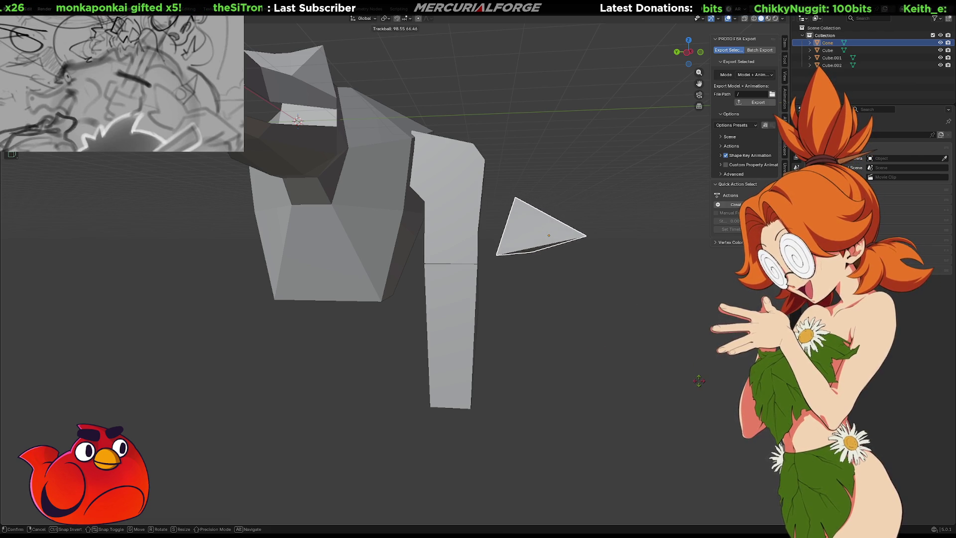
left_click(698, 381)
middle_click_drag(668, 336, 534, 336)
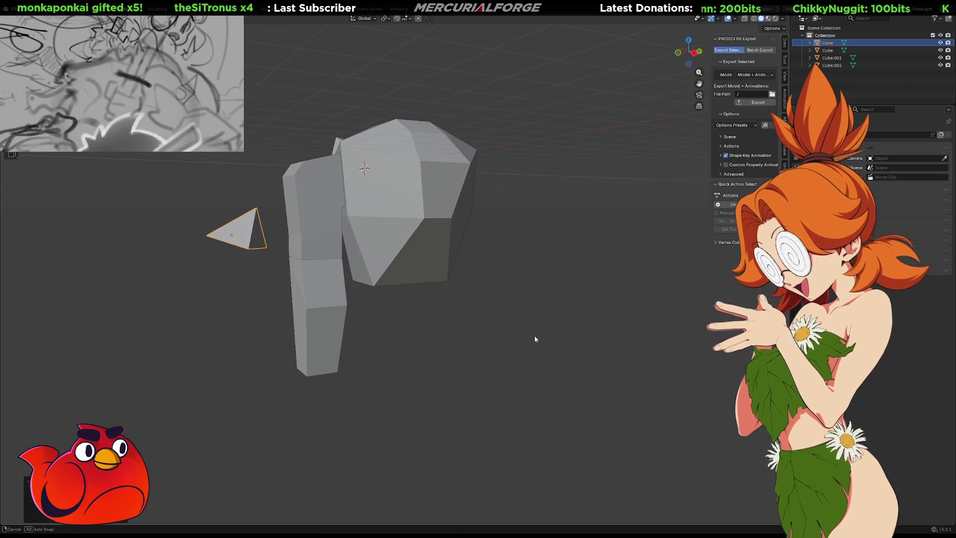
key("g")
key("s")
key("g")
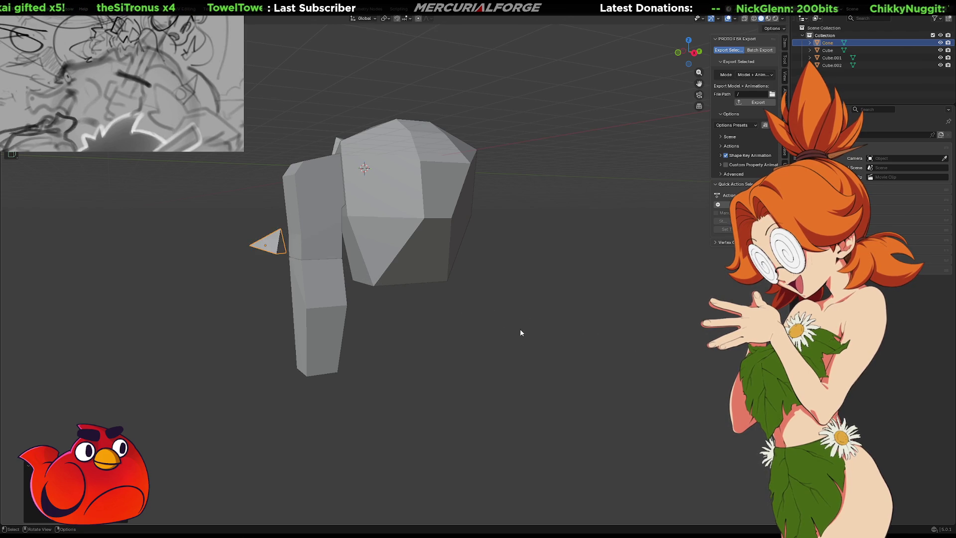
right_click(535, 332)
mouse_move(535, 332)
middle_mouse_down()
mouse_move(661, 330)
mouse_move(588, 343)
middle_mouse_up()
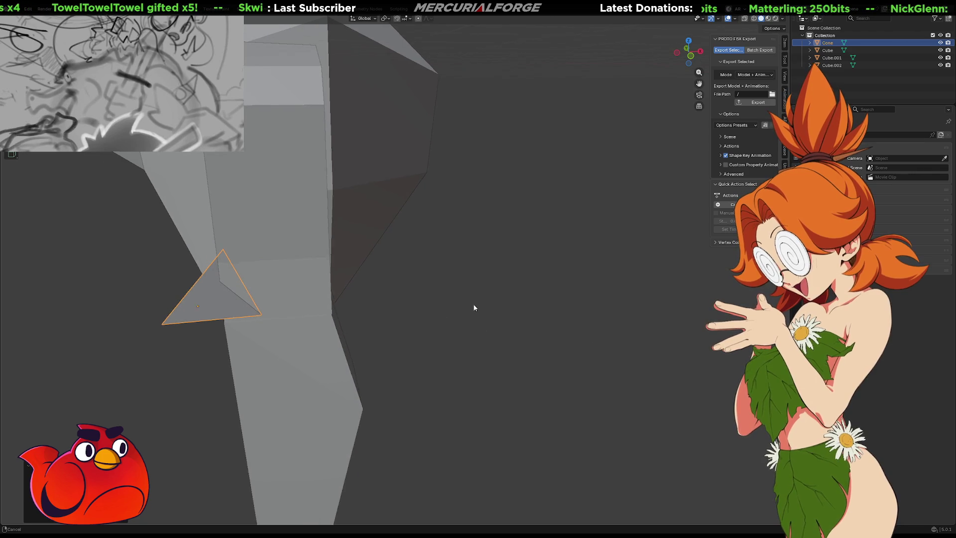
middle_click_drag(470, 309, 554, 279)
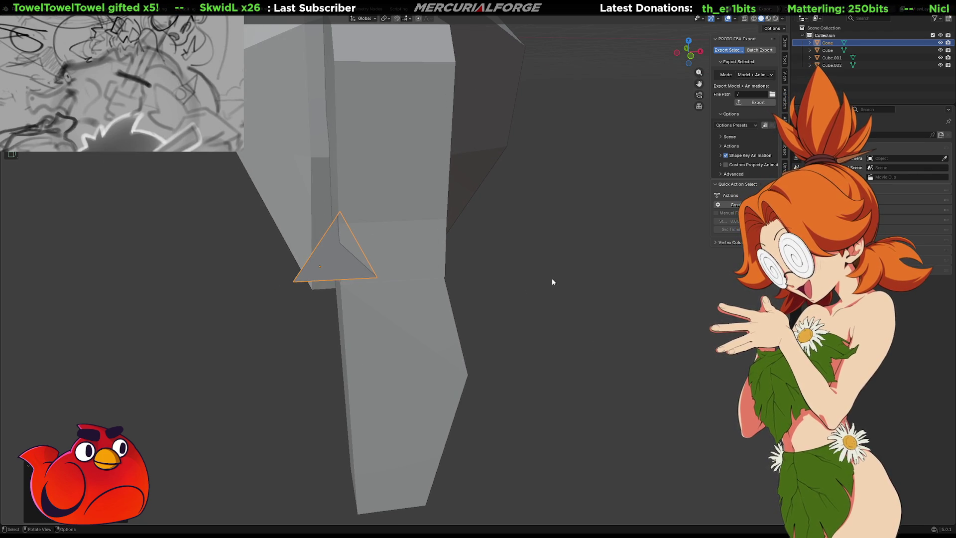
Step: Spin the cone around Z, clear its location to the origin, and rotate it -90° around Y
key("r")
key("z")
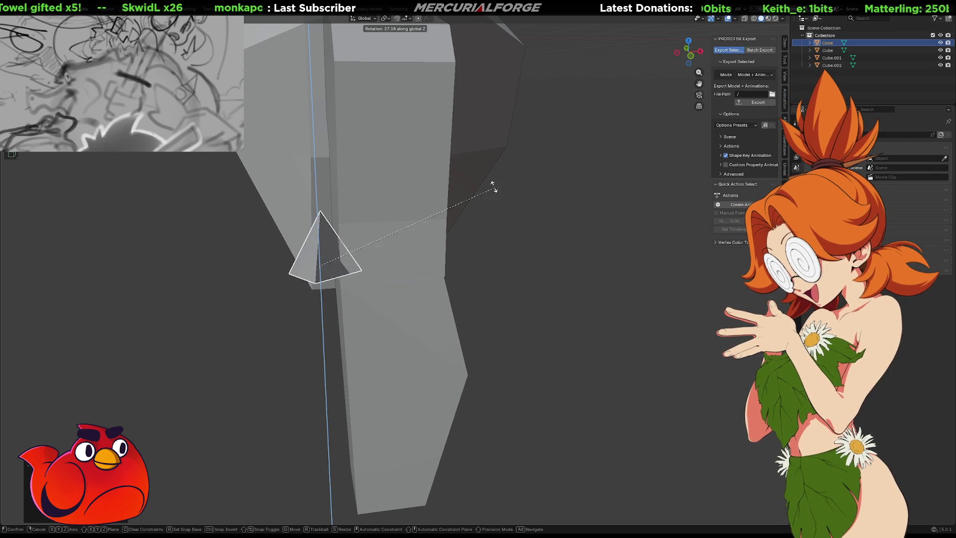
left_click(468, 180)
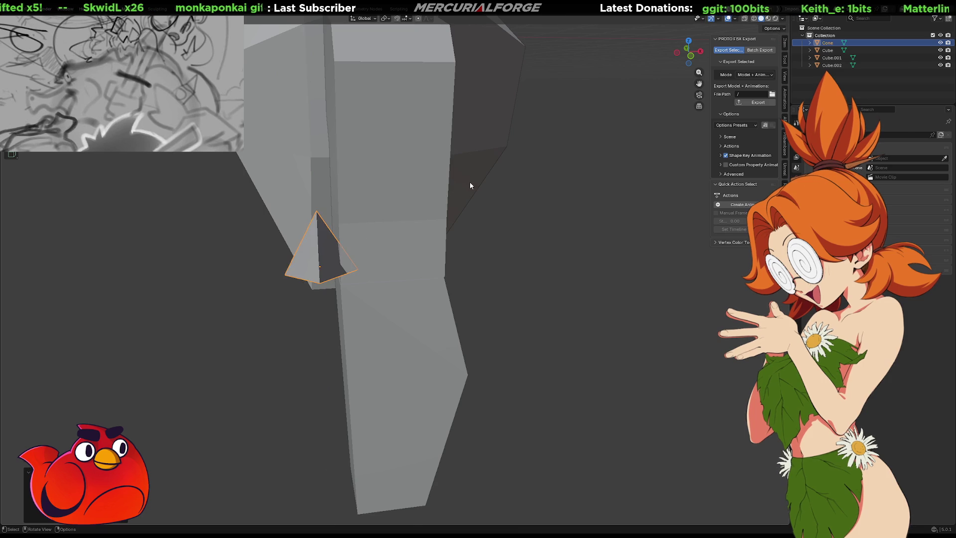
scroll(470, 224, "down", 8)
key("alt+g")
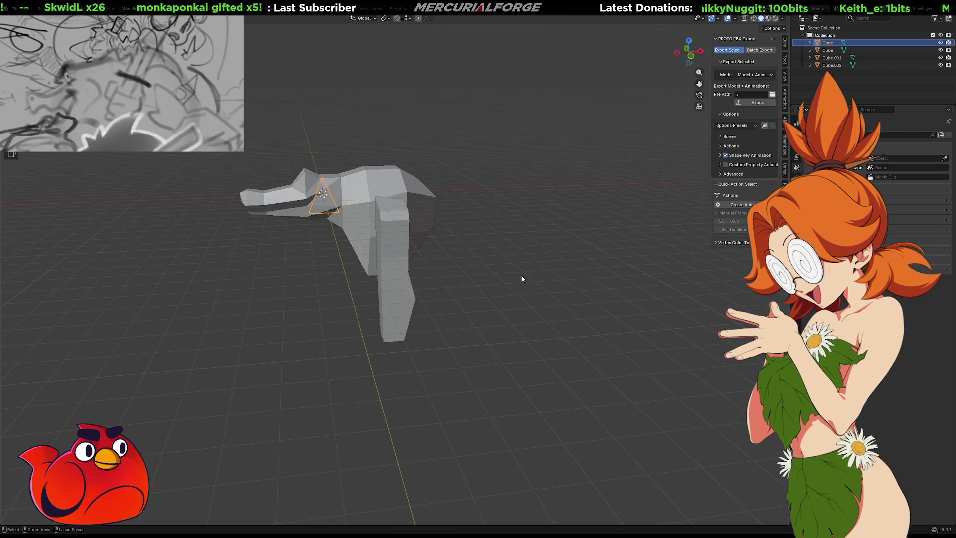
key("r")
key("y")
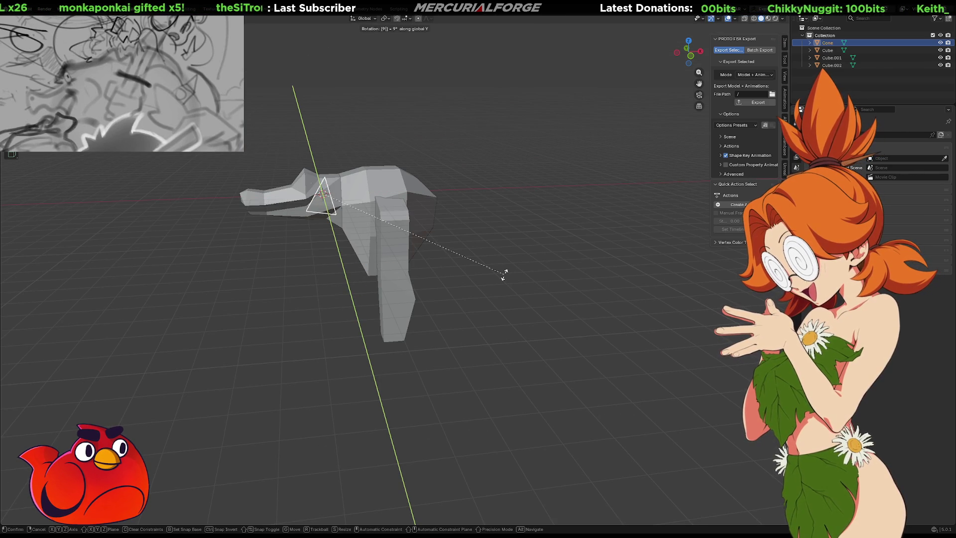
type("0-")
key("Return")
Step: Cancel the first Z rotation, turn the cone 180° around Z, and place it beside the leg
key("r")
key("z")
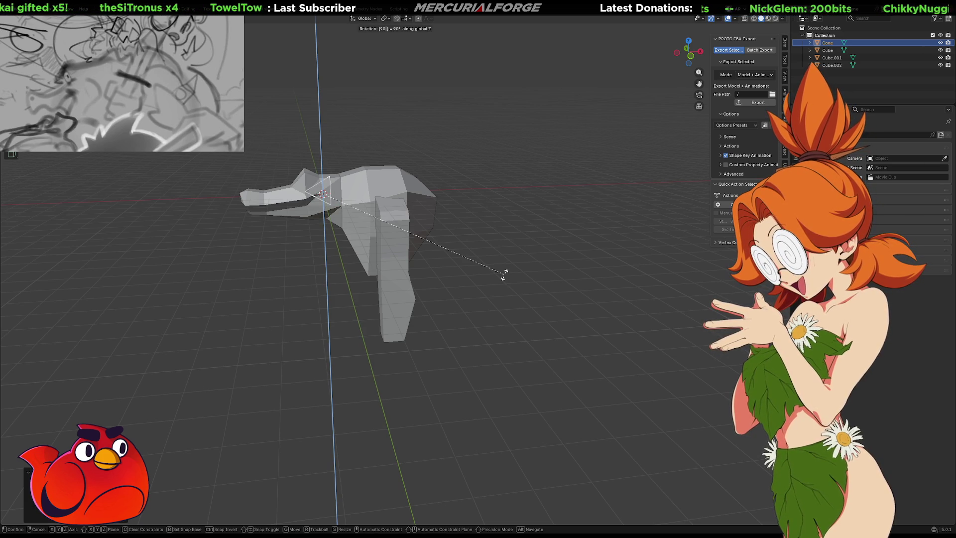
key("BackSpace")
key("BackSpace")
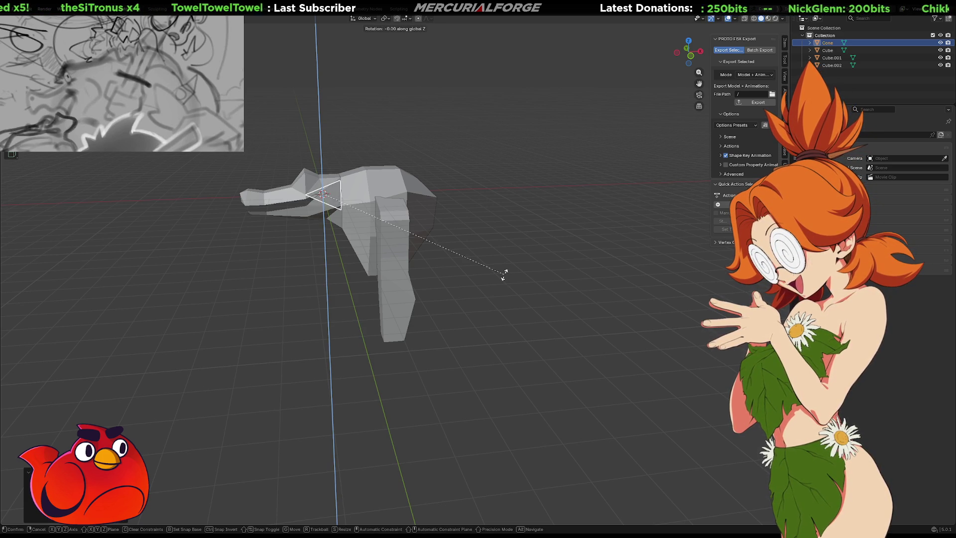
type("-90")
right_click(504, 274)
mouse_move(503, 274)
middle_mouse_down()
mouse_move(381, 279)
mouse_move(395, 282)
mouse_move(389, 256)
mouse_move(385, 268)
middle_mouse_up()
key("s")
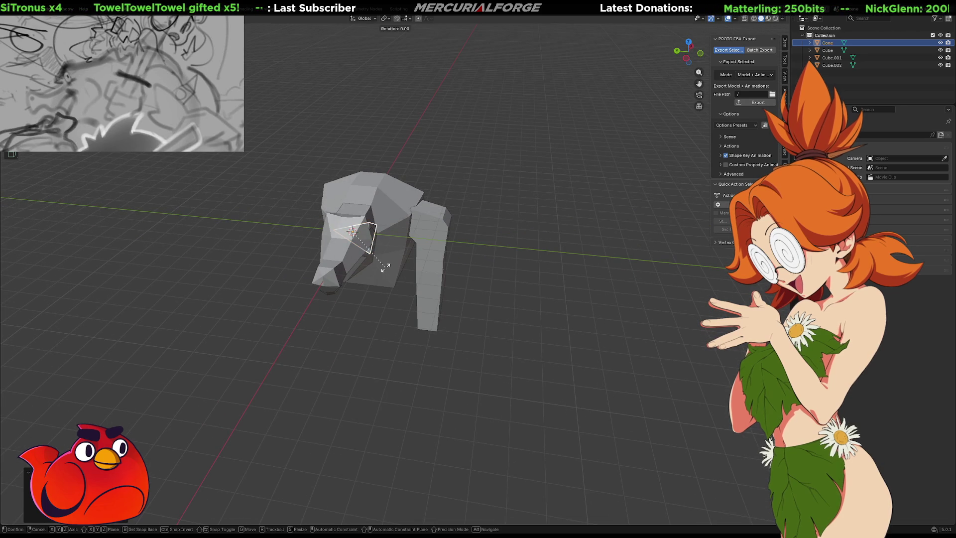
key("z")
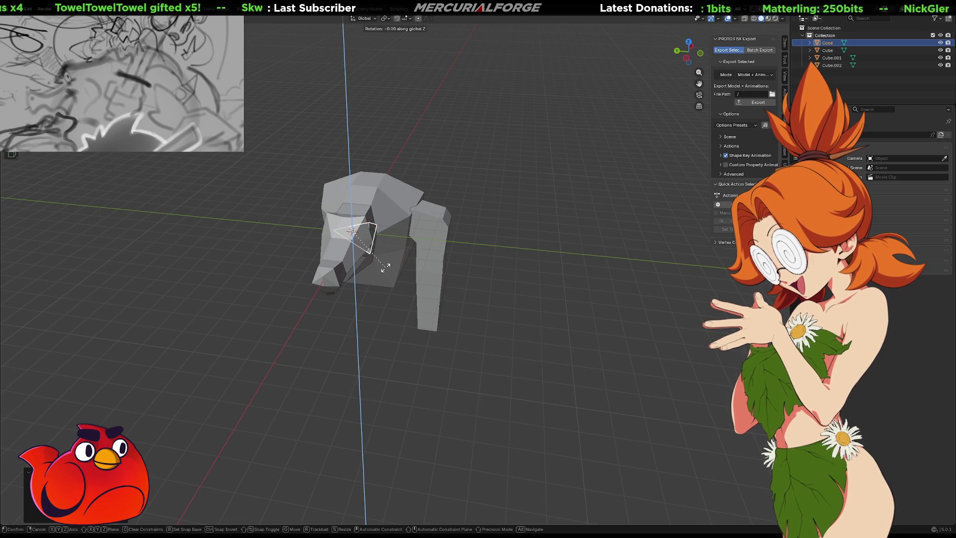
key("Return")
key("g")
left_click(474, 285)
mouse_move(474, 285)
middle_mouse_down()
mouse_move(487, 287)
mouse_move(416, 266)
middle_mouse_up()
Step: Position the cone beside the leg and flatten it with Shift+Z and Shift+Y constrained scaling
key("g")
left_click(468, 303)
scroll(488, 298, "up", 5)
mouse_move(506, 294)
middle_mouse_down()
mouse_move(522, 299)
mouse_move(550, 282)
mouse_move(523, 301)
middle_mouse_up()
key("s")
key("shift+z")
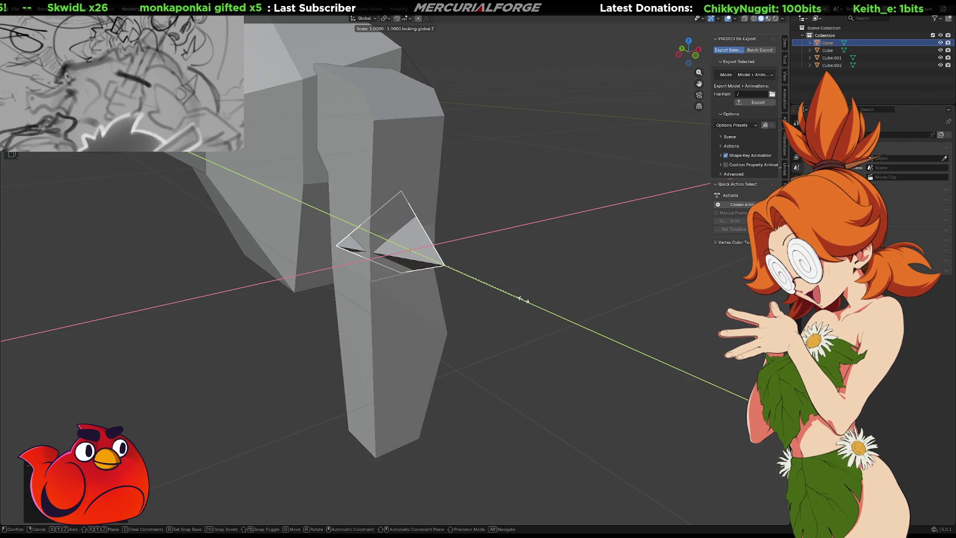
key("shift+y")
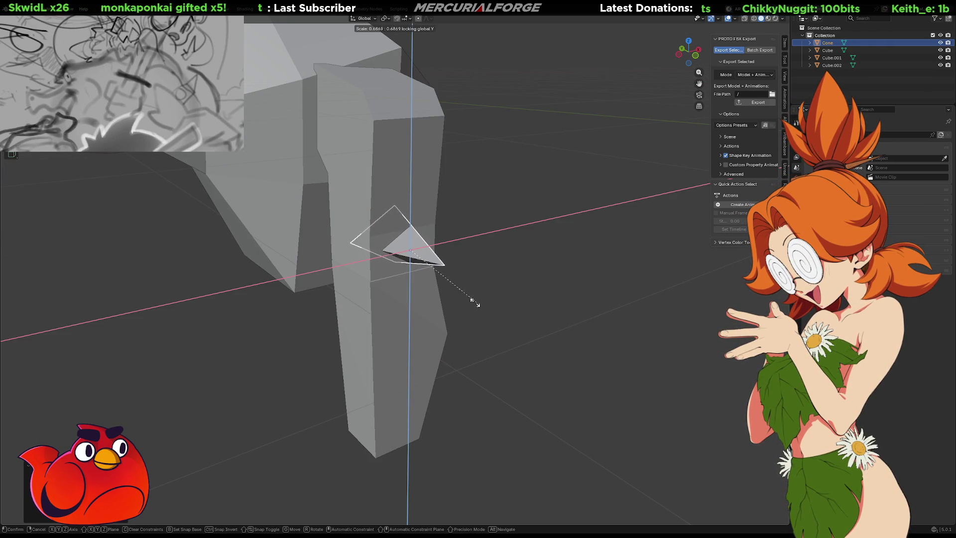
left_click(482, 299)
middle_click_drag(481, 298, 547, 297)
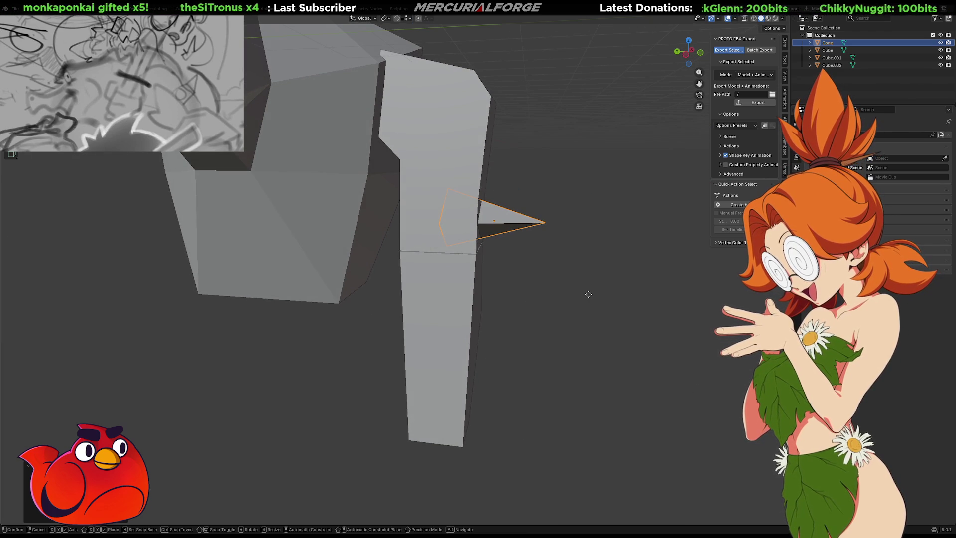
key("g")
left_click(652, 292)
middle_click_drag(541, 229, 544, 233)
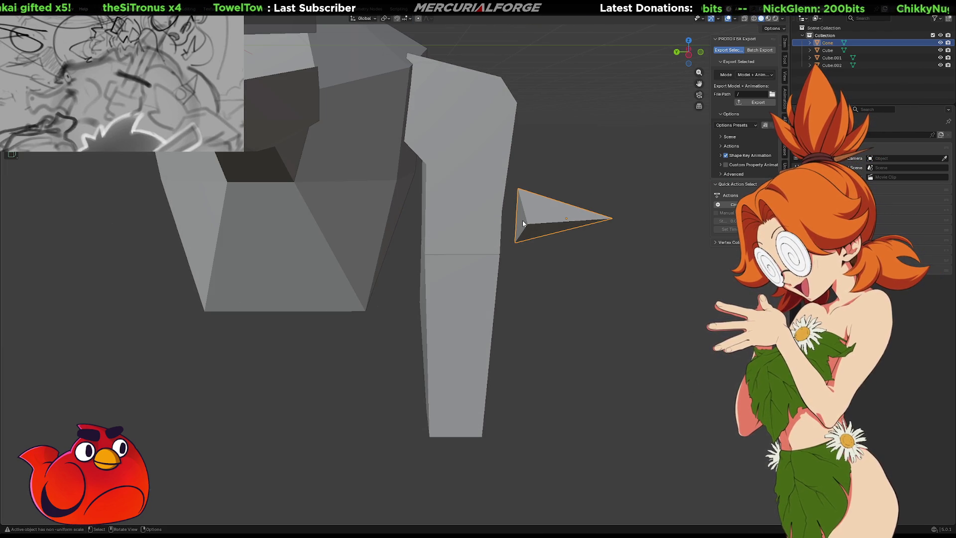
Step: Delete the cone's base face in Edit Mode
key("Tab")
left_click(521, 220)
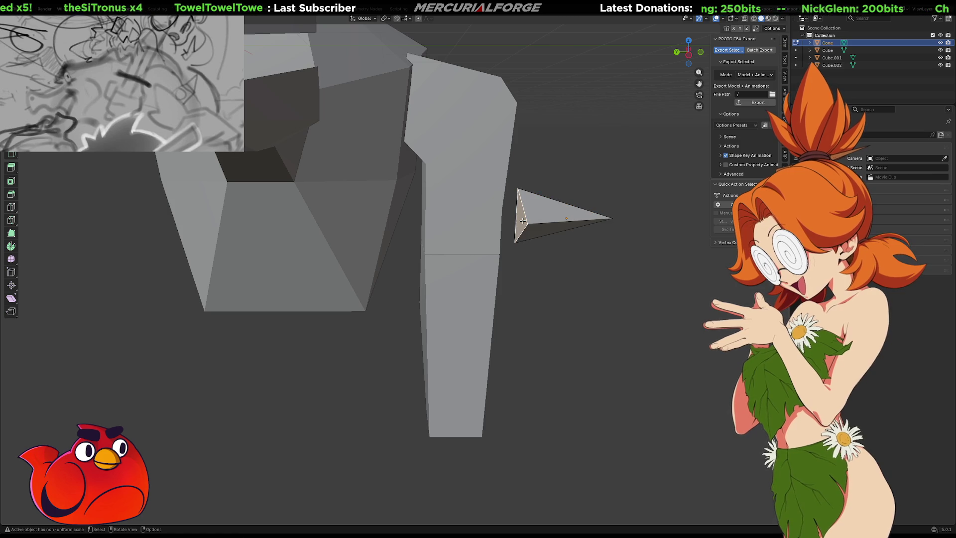
key("x")
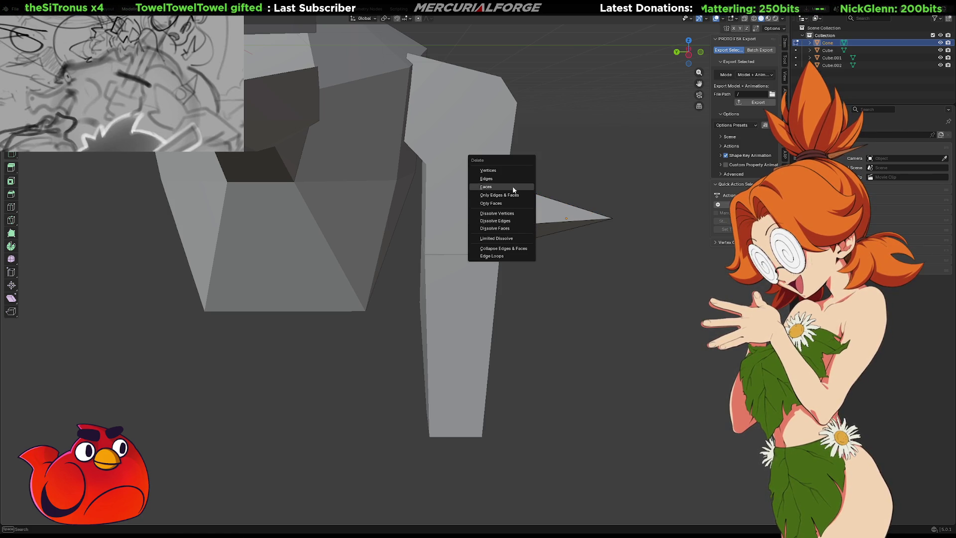
left_click(513, 187)
key("a")
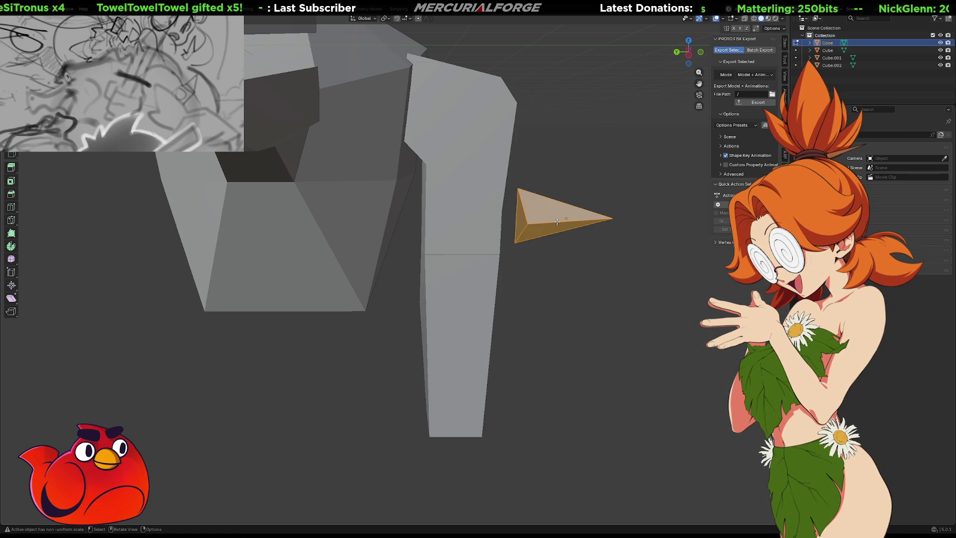
mouse_move(557, 221)
middle_mouse_down()
mouse_move(448, 228)
mouse_move(487, 233)
mouse_move(435, 238)
mouse_move(447, 235)
middle_mouse_up()
key("Tab")
Step: Scale the cone down and slide it along Y into the front of the leg
key("g")
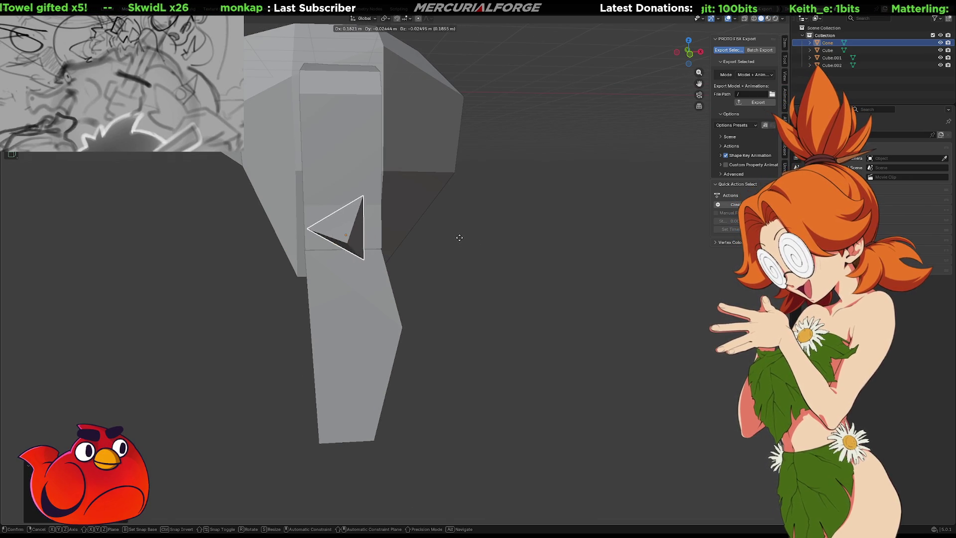
key("s")
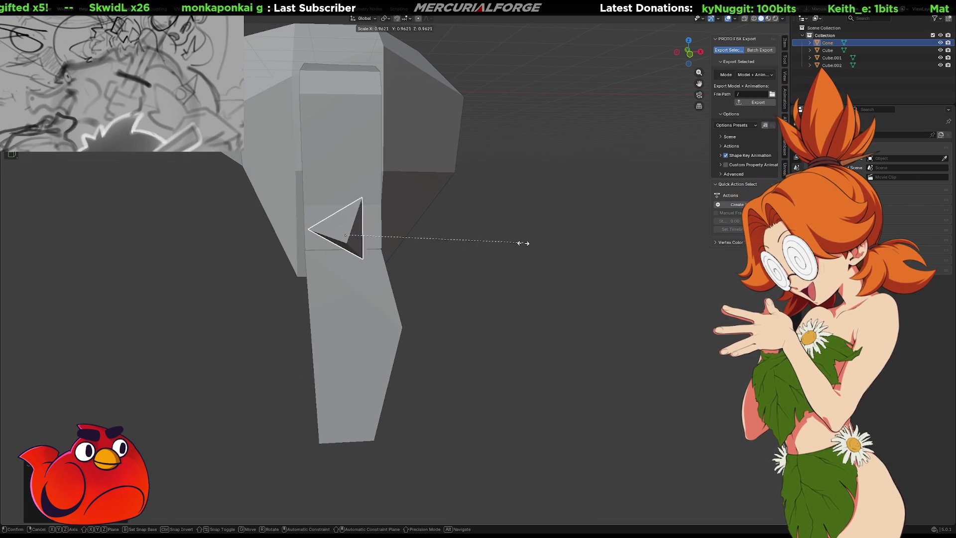
left_click(469, 241)
middle_click_drag(493, 246, 563, 238)
key("g")
key("z")
key("x")
key("y")
left_click(518, 247)
mouse_move(560, 285)
middle_mouse_down()
mouse_move(508, 292)
mouse_move(386, 284)
mouse_move(533, 289)
middle_mouse_up()
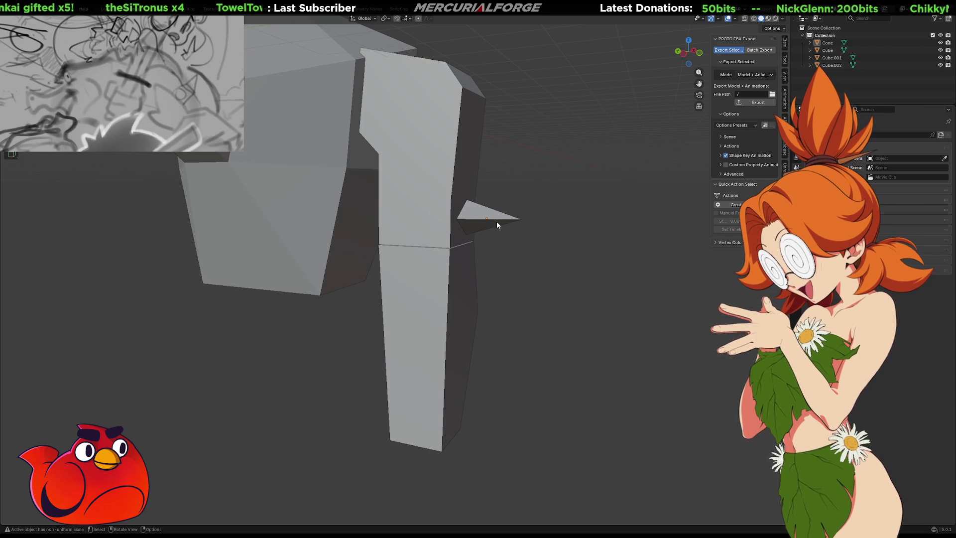
Step: Reselect the cone spike and nudge its position on the leg
key("a")
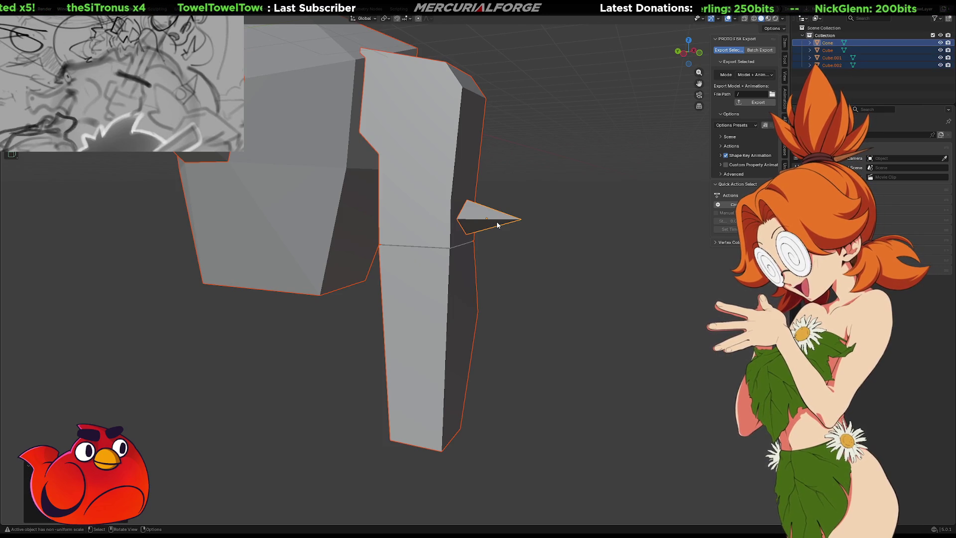
left_click(521, 220)
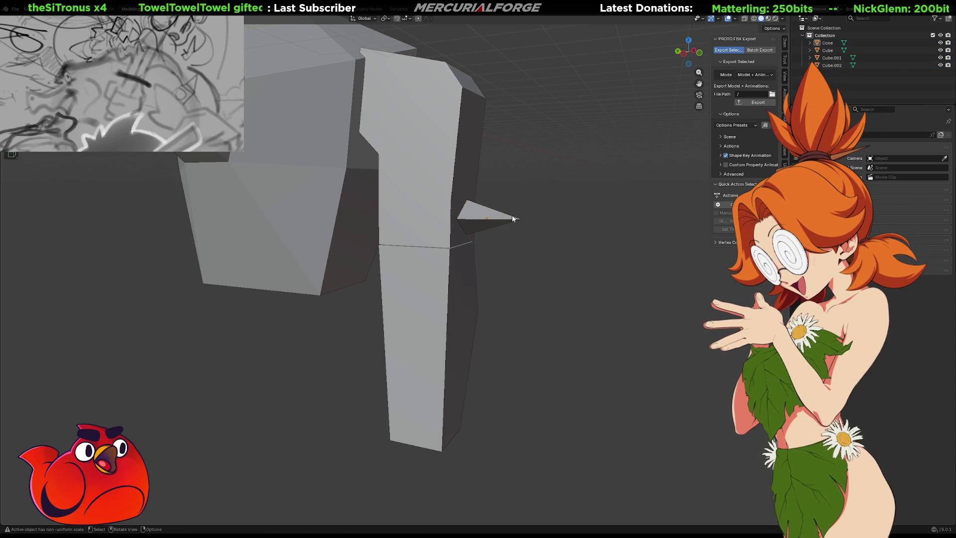
left_click(506, 219)
key("g")
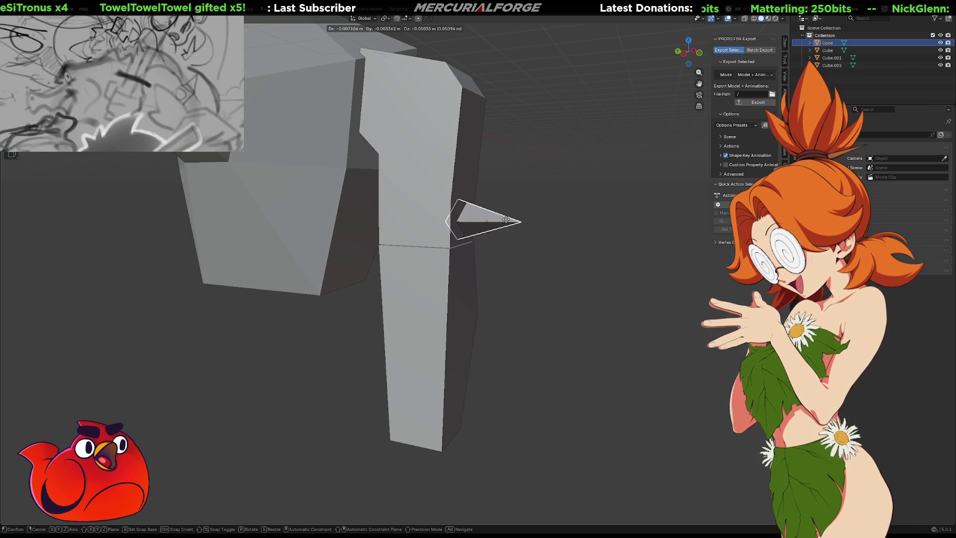
left_click(506, 219)
left_click(596, 275)
mouse_move(596, 275)
middle_mouse_down()
mouse_move(475, 270)
mouse_move(563, 277)
middle_mouse_up()
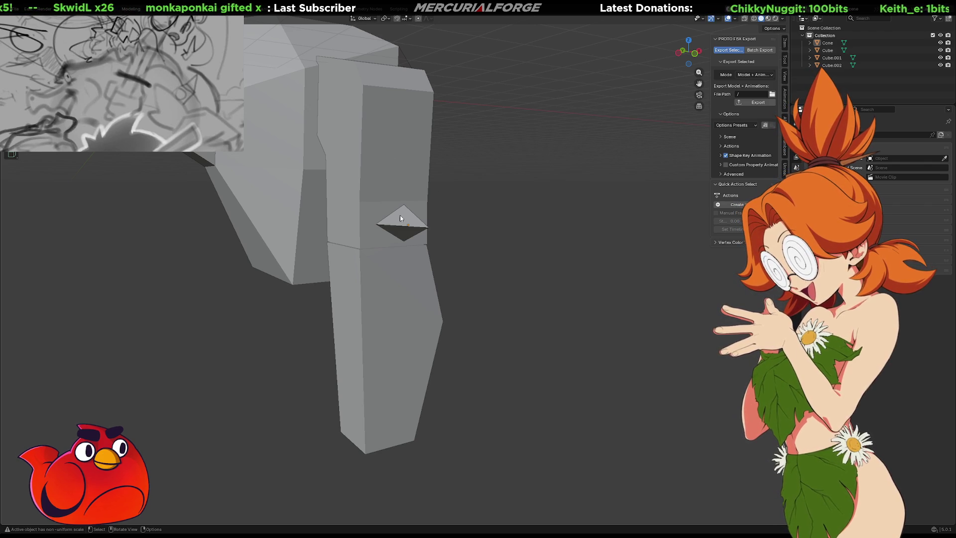
left_click(404, 225)
scroll(404, 222, "up", 3)
mouse_move(405, 222)
middle_mouse_down()
mouse_move(390, 237)
mouse_move(375, 231)
mouse_move(443, 231)
mouse_move(572, 201)
mouse_move(495, 214)
middle_mouse_up()
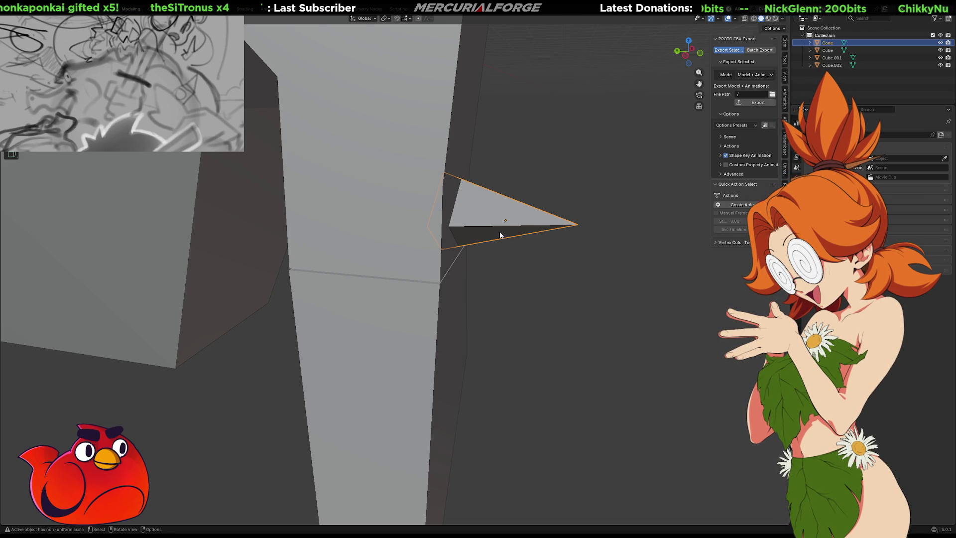
mouse_move(504, 232)
middle_mouse_down()
mouse_move(444, 219)
mouse_move(574, 253)
mouse_move(561, 252)
mouse_move(611, 253)
mouse_move(547, 252)
mouse_move(565, 250)
middle_mouse_up()
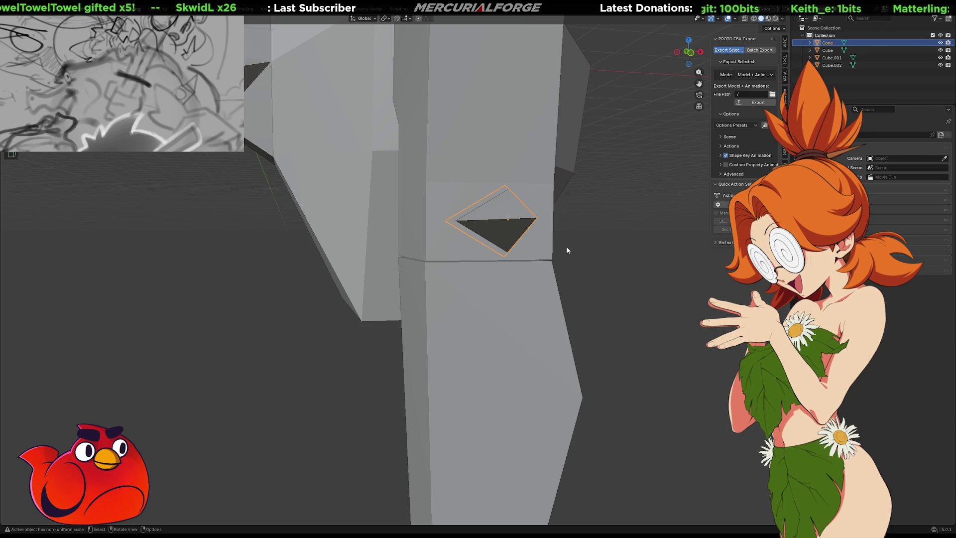
mouse_move(499, 205)
middle_mouse_down()
mouse_move(541, 200)
mouse_move(465, 204)
middle_mouse_up()
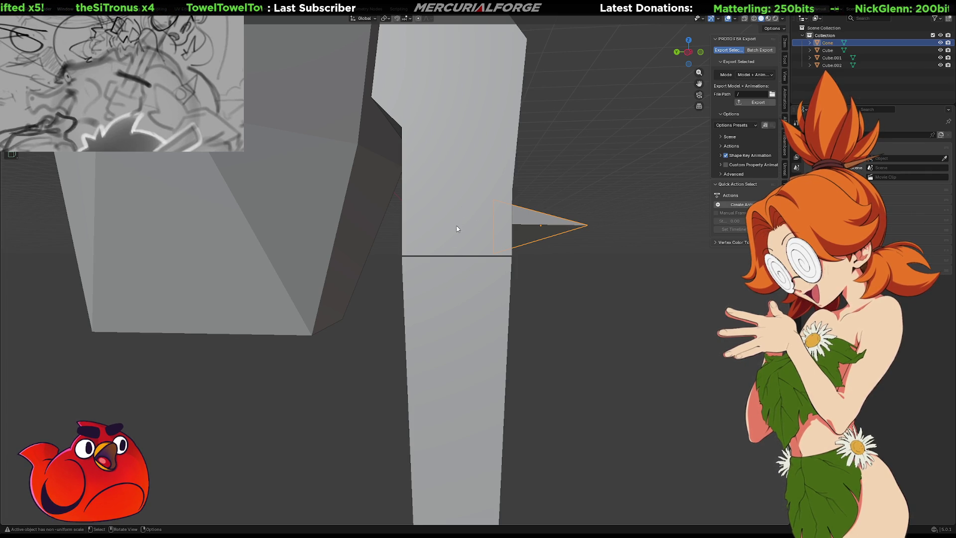
mouse_move(449, 213)
middle_mouse_down()
mouse_move(471, 229)
mouse_move(416, 213)
middle_mouse_up()
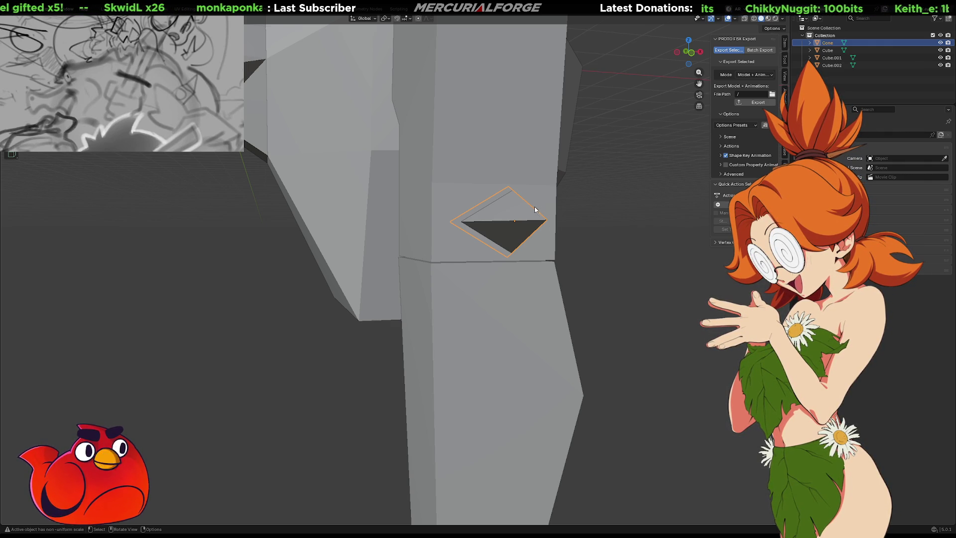
mouse_move(510, 217)
middle_mouse_down()
mouse_move(447, 231)
mouse_move(415, 225)
mouse_move(540, 215)
mouse_move(562, 240)
mouse_move(584, 241)
mouse_move(536, 243)
mouse_move(553, 233)
middle_mouse_up()
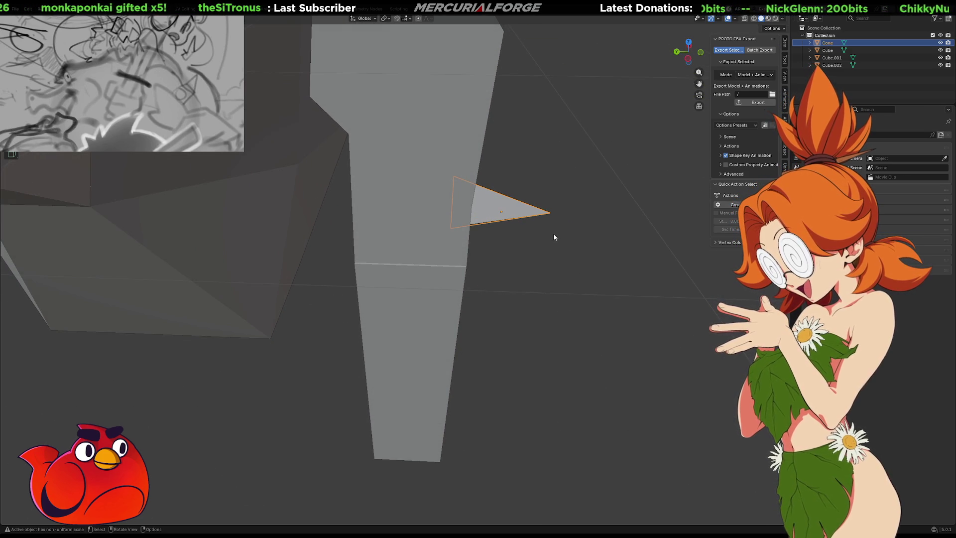
key("shift+d")
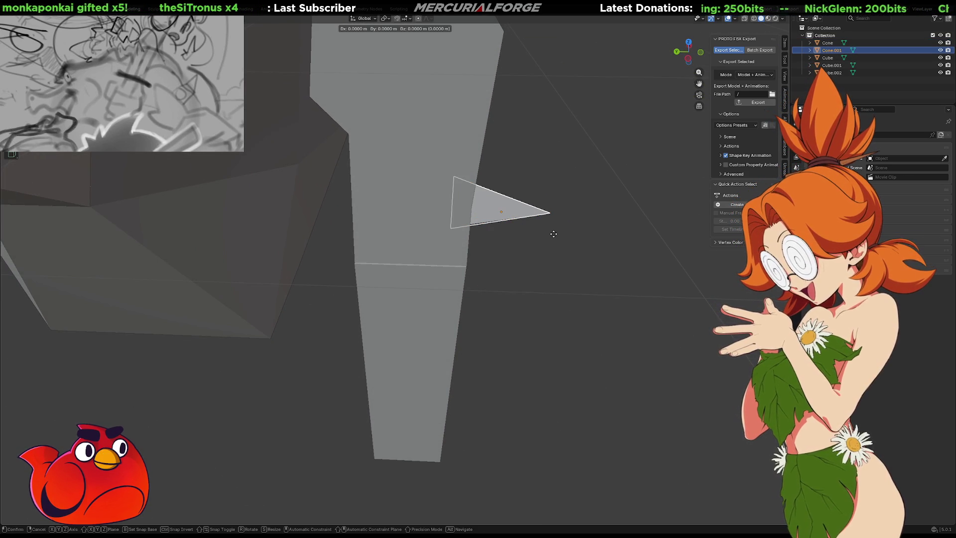
Step: Rotate the spike copy 180° and slide it along Y to the leg's opposite side
type("r180")
key("Return")
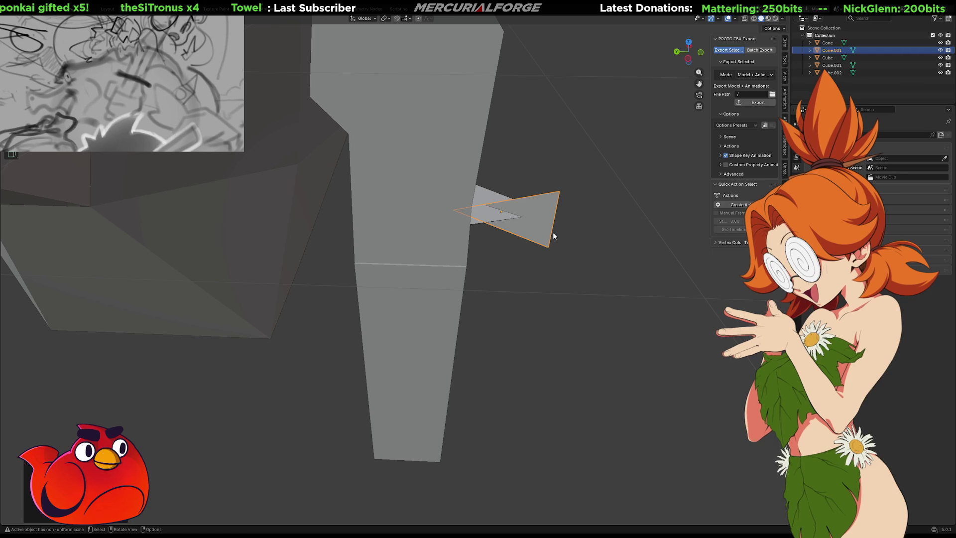
key("g")
key("y")
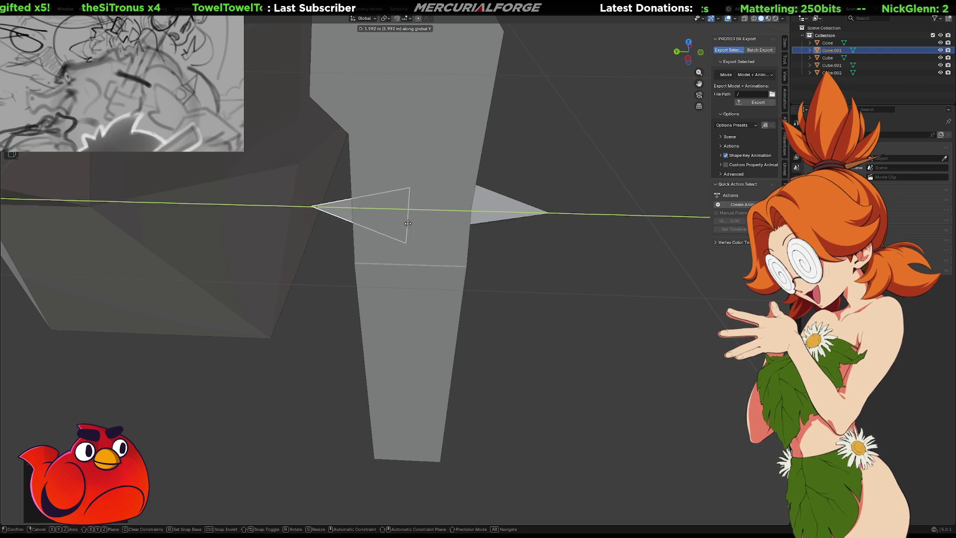
left_click(382, 219)
mouse_move(382, 219)
middle_mouse_down()
mouse_move(336, 285)
mouse_move(381, 228)
mouse_move(422, 201)
mouse_move(513, 225)
mouse_move(431, 211)
mouse_move(306, 209)
mouse_move(327, 166)
mouse_move(336, 272)
mouse_move(139, 265)
mouse_move(332, 263)
middle_mouse_up()
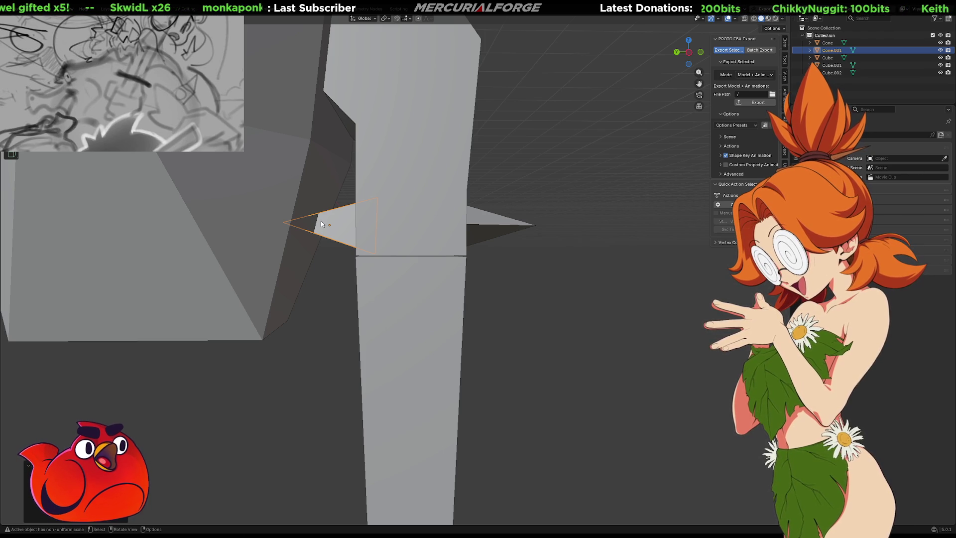
left_click(494, 232)
Step: Duplicate the front spike, rotate the copy 90° on X, and move it along Y onto the leg's side
mouse_move(494, 232)
middle_mouse_down()
mouse_move(498, 242)
mouse_move(486, 222)
mouse_move(450, 217)
middle_mouse_up()
key("shift+d")
key("r")
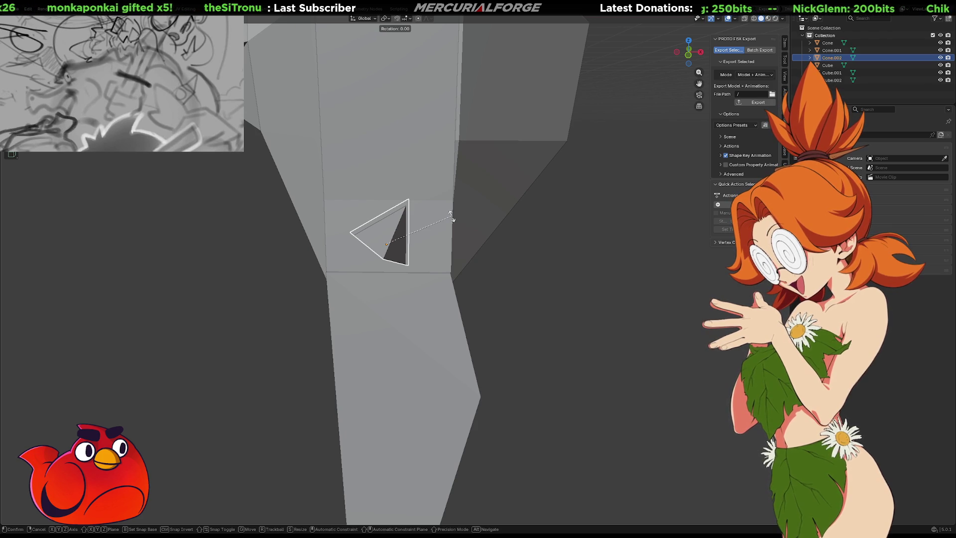
type("90")
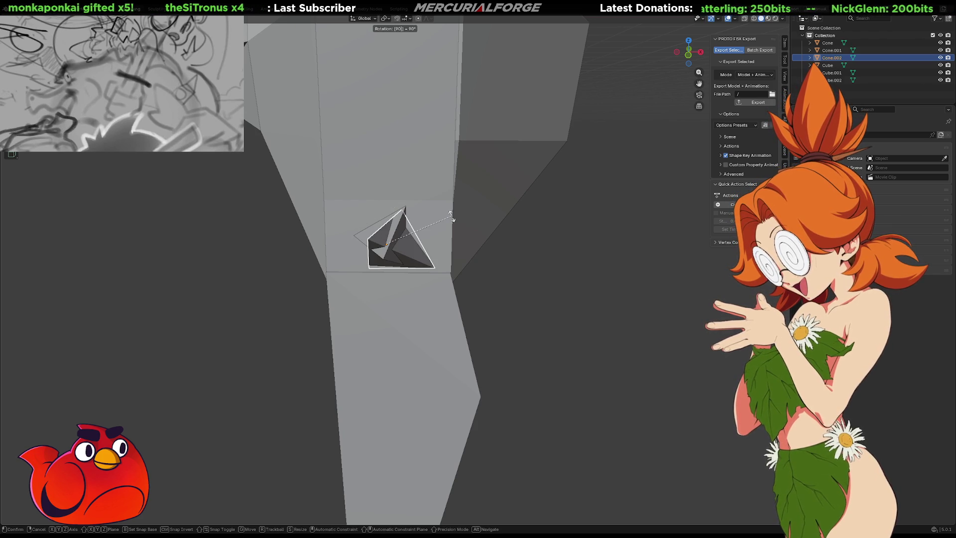
type("x")
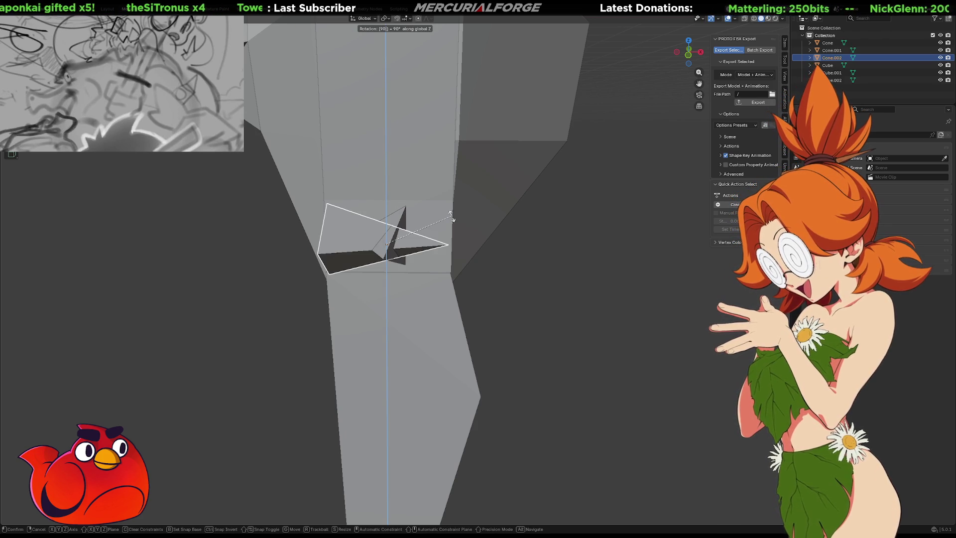
key("Return")
key("g")
key("x")
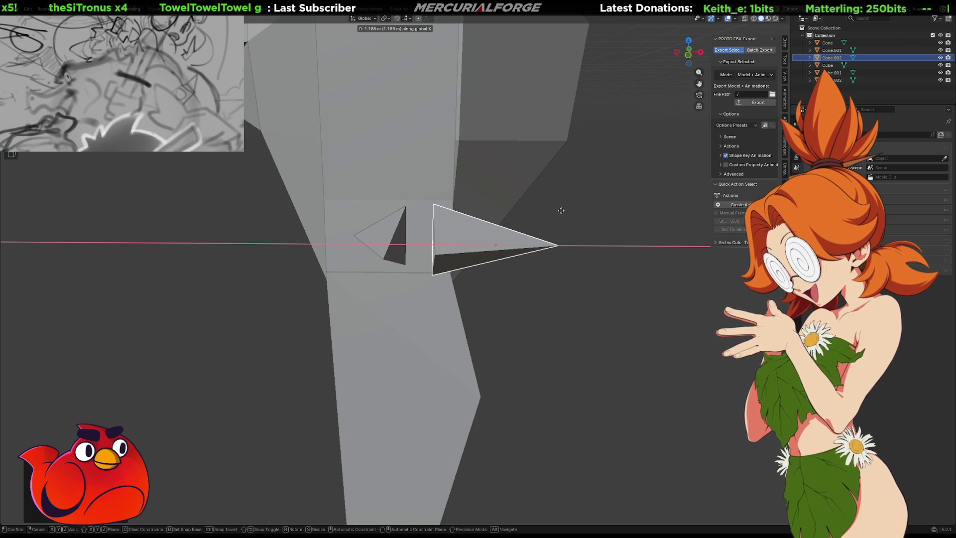
middle_click_drag(572, 213, 506, 218)
key("z")
key("y")
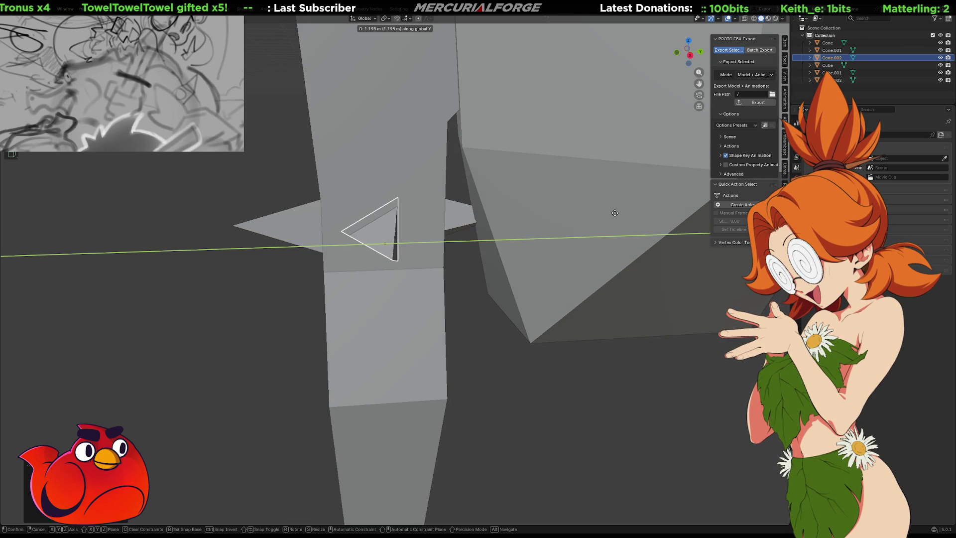
left_click(622, 212)
Step: Duplicate that spike, turn it 180° around Z, and move it along X to the leg's opposite side
middle_click_drag(616, 213, 472, 216)
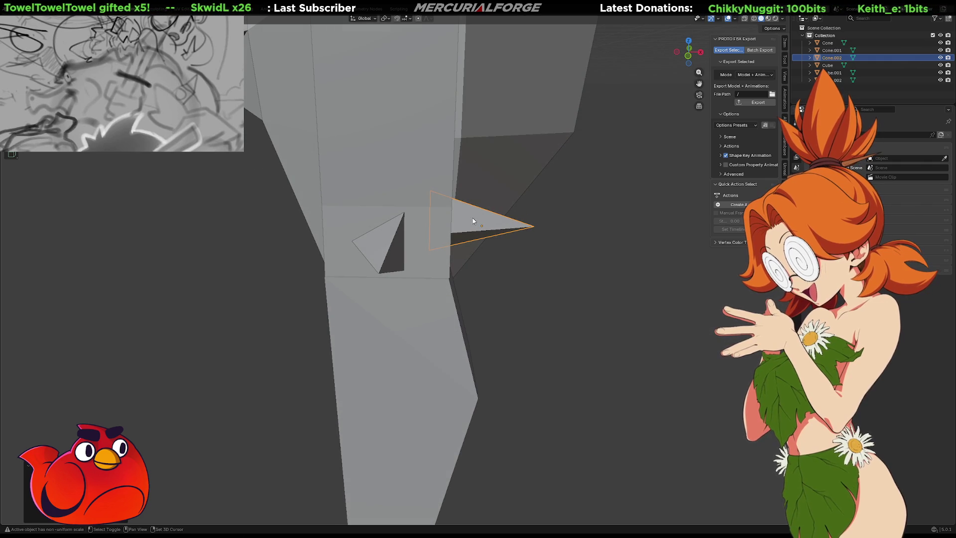
key("shift+d")
key("r")
key("z")
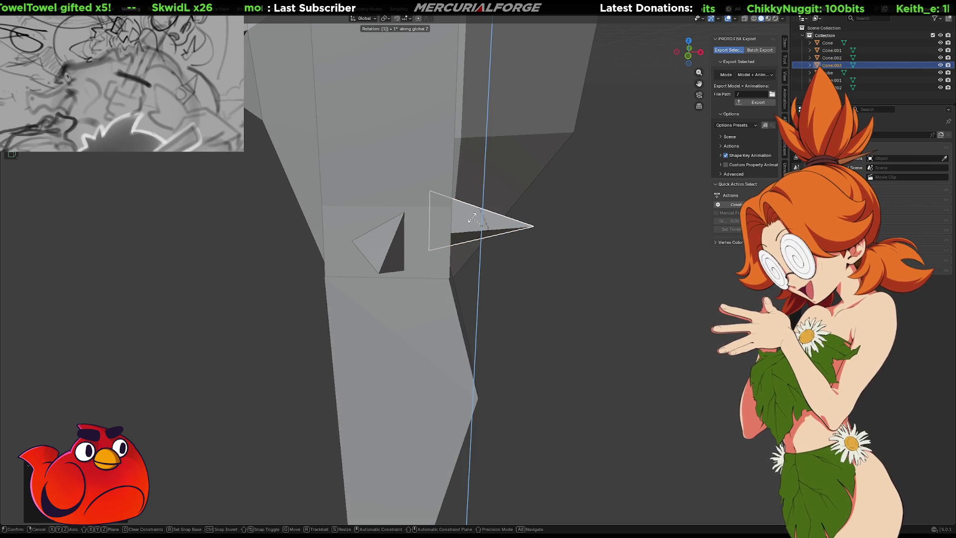
key("BackSpace")
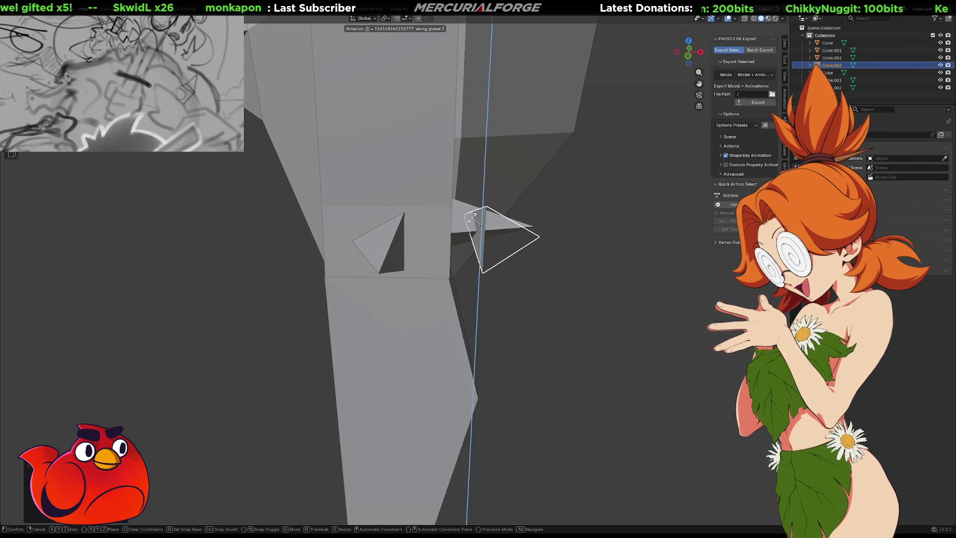
type("80")
key("BackSpace")
key("BackSpace")
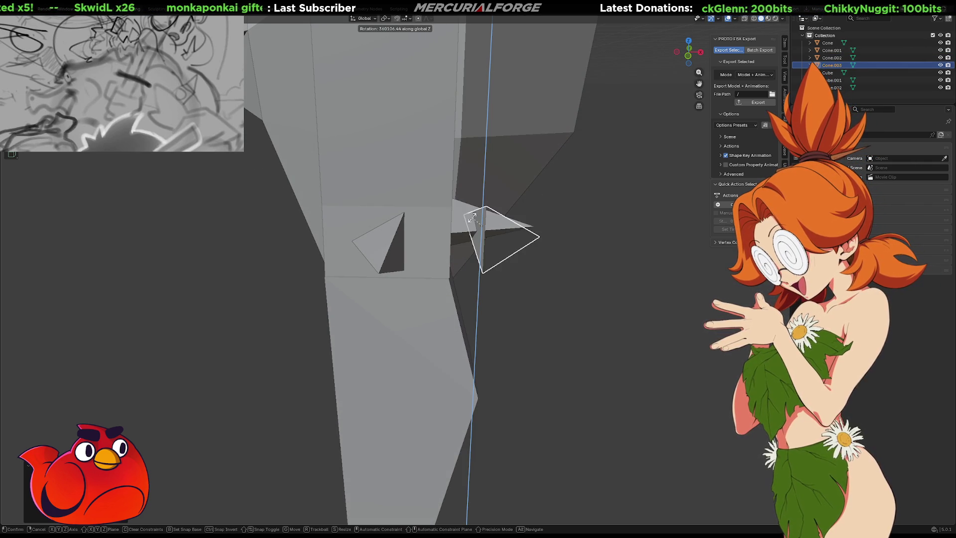
type("180")
key("Return")
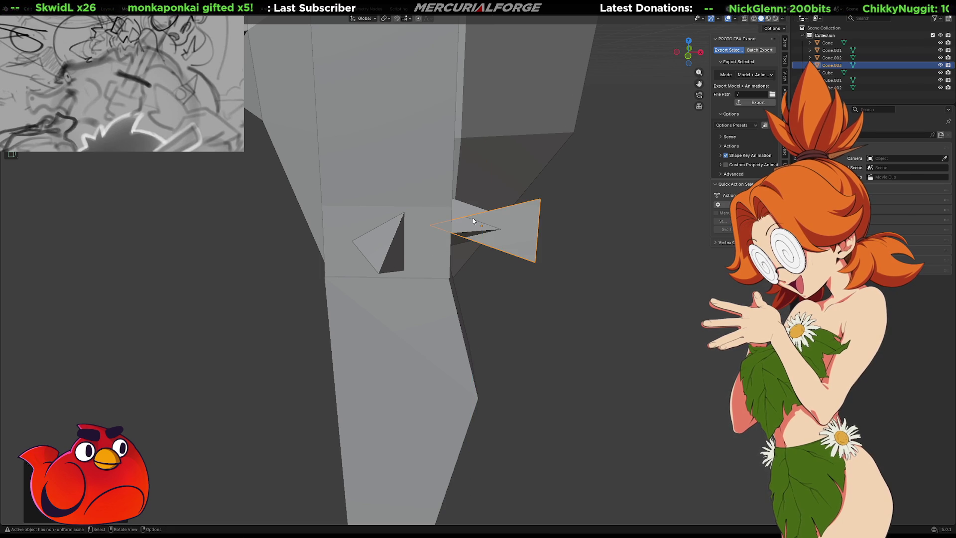
key("g")
key("y")
key("x")
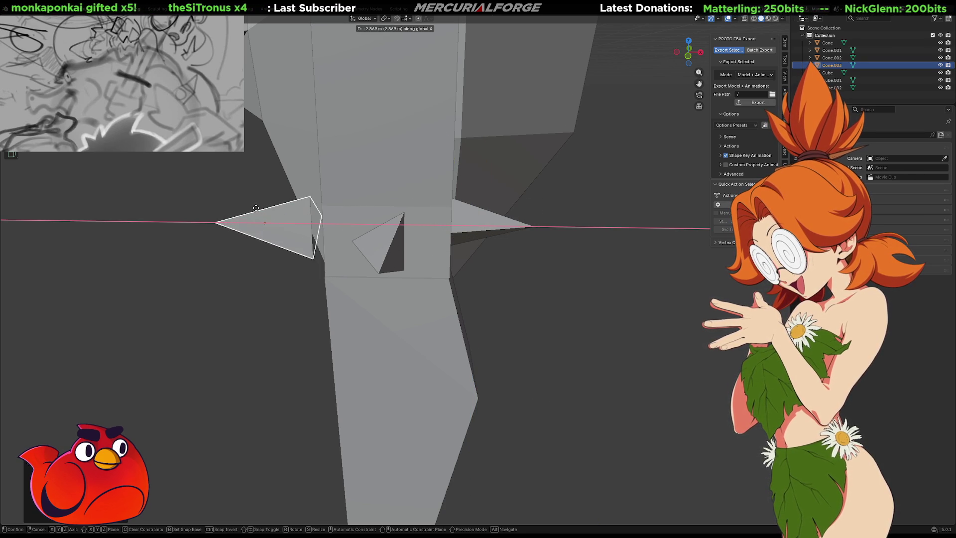
left_click(288, 207)
Step: Select the tall leg object
mouse_move(554, 269)
middle_mouse_down()
mouse_move(587, 261)
mouse_move(506, 267)
mouse_move(581, 261)
mouse_move(539, 269)
mouse_move(546, 260)
mouse_move(516, 239)
middle_mouse_up()
scroll(586, 264, "down", 5)
scroll(398, 207, "up", 5)
left_click(398, 207)
scroll(398, 206, "up", 4)
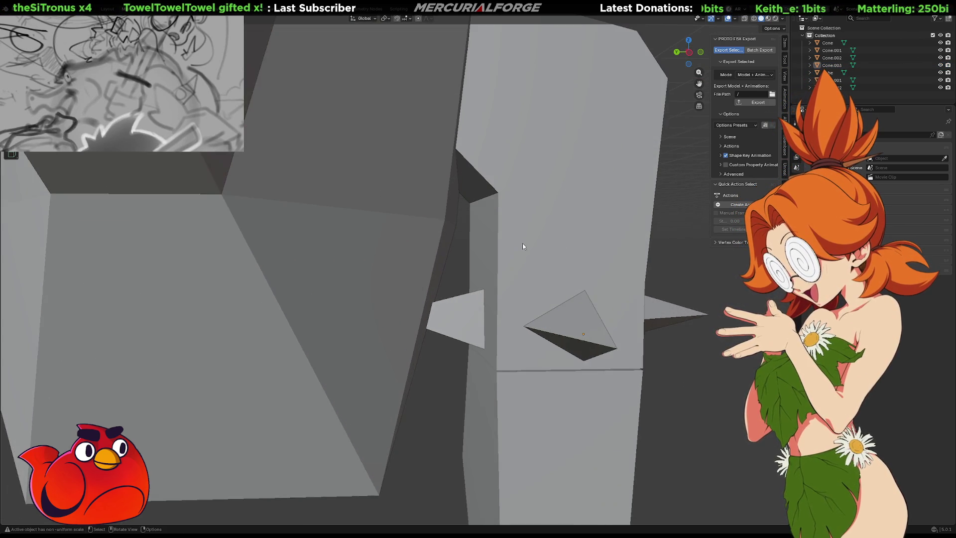
Step: In Edit Mode, move the leg's top vertices along Y so the top angles into the body
key("Tab")
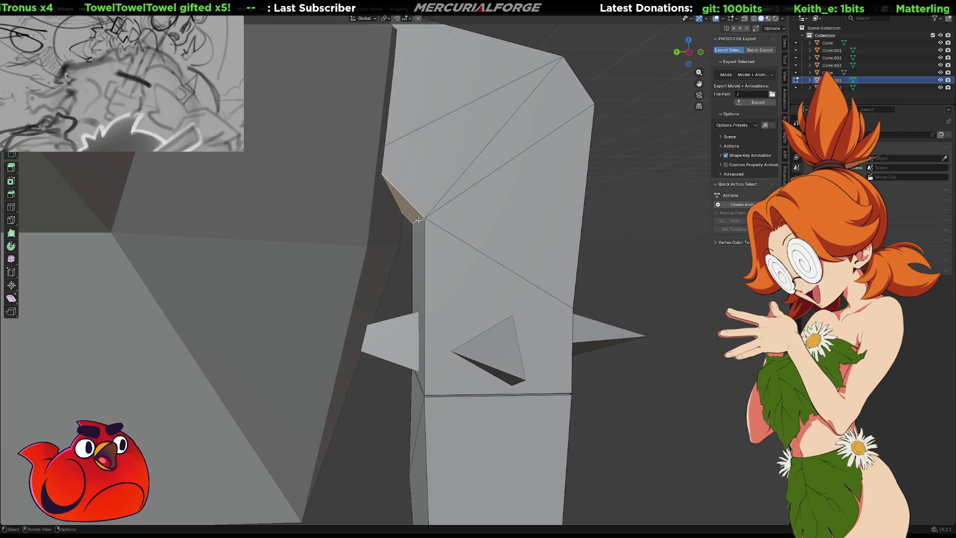
key("g")
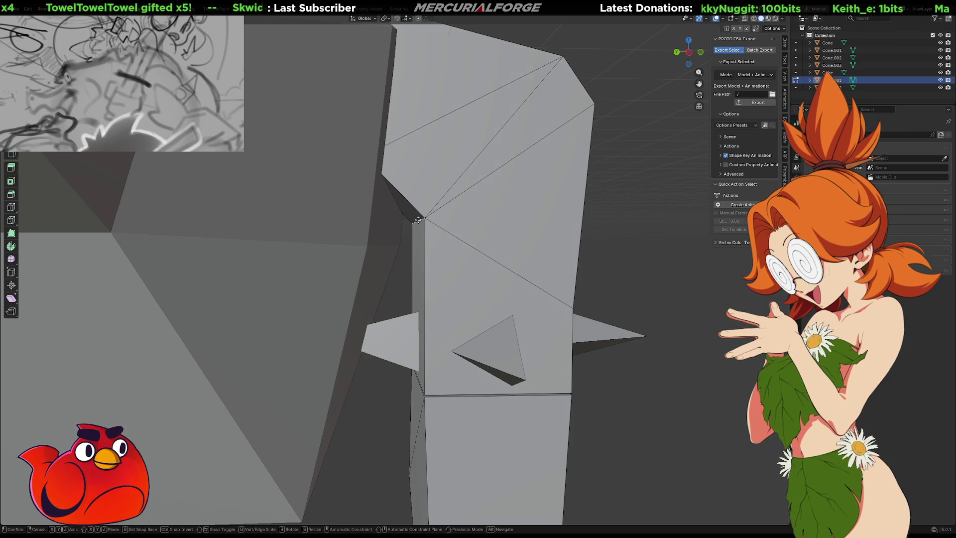
key("x")
key("x")
key("y")
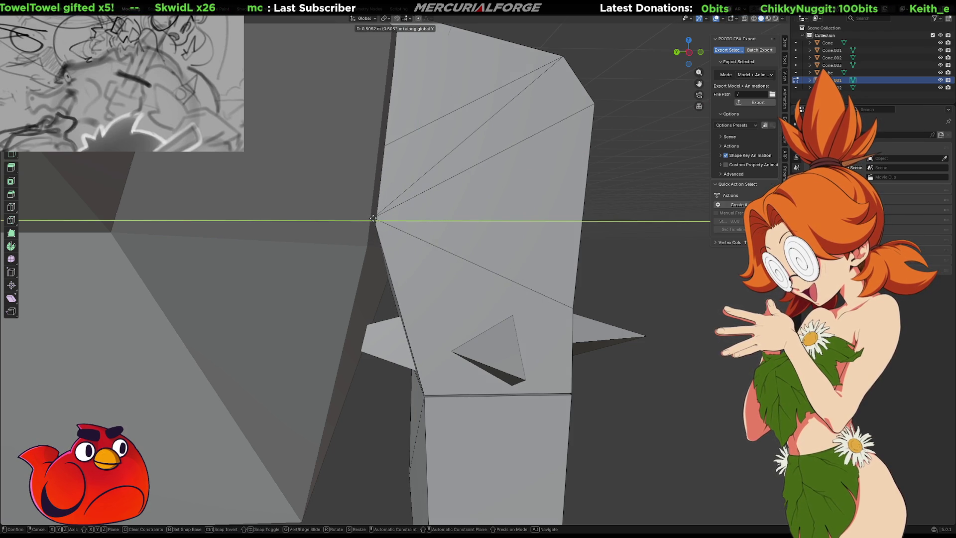
left_click(373, 219)
scroll(625, 269, "down", 5)
middle_click_drag(625, 277, 428, 271)
key("ctrl+z")
key("g")
key("y")
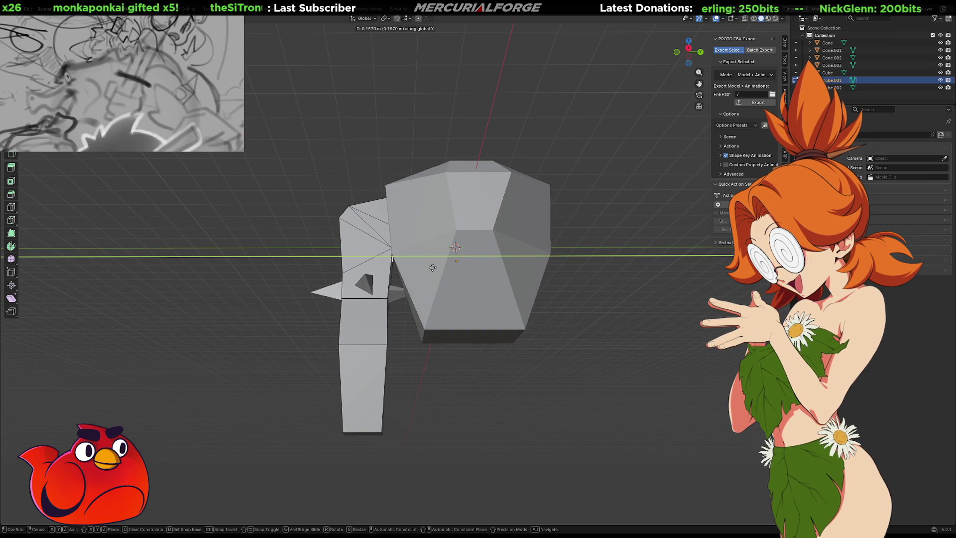
left_click(433, 267)
mouse_move(637, 296)
middle_mouse_down()
mouse_move(600, 335)
mouse_move(666, 342)
middle_mouse_up()
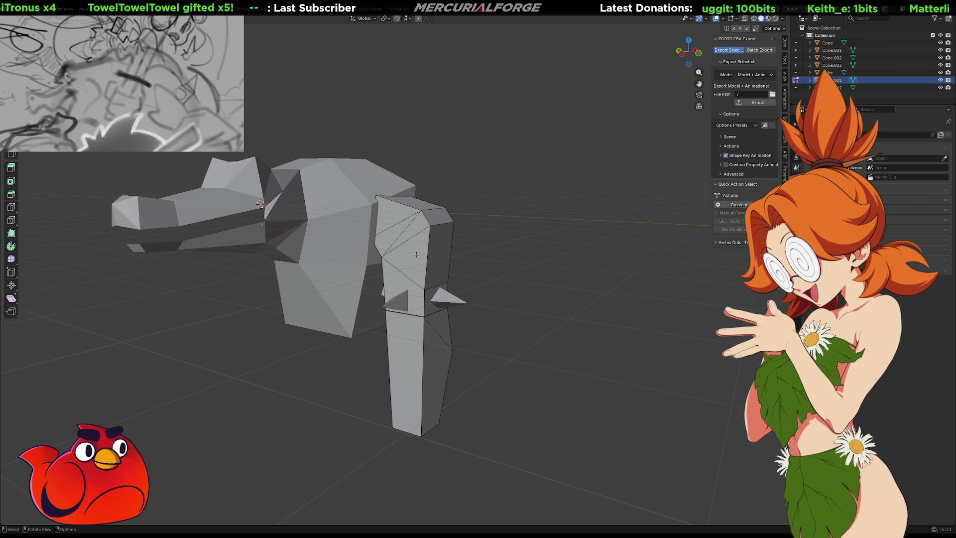
Step: Frame the leg in the view with numpad period and return to Edit Mode
key("Tab")
middle_click_drag(418, 244, 427, 242)
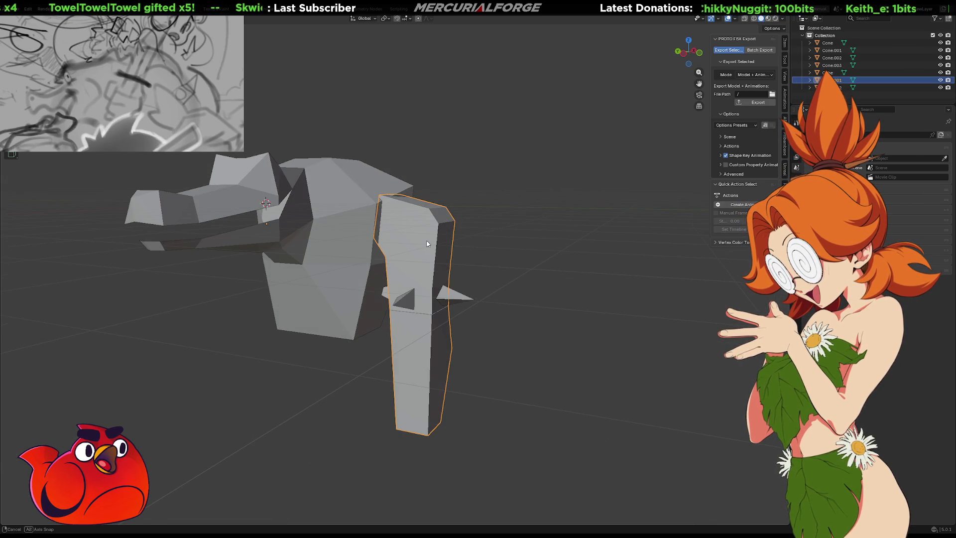
key("KP_Decimal")
scroll(355, 175, "up", 3)
scroll(441, 162, "down", 5)
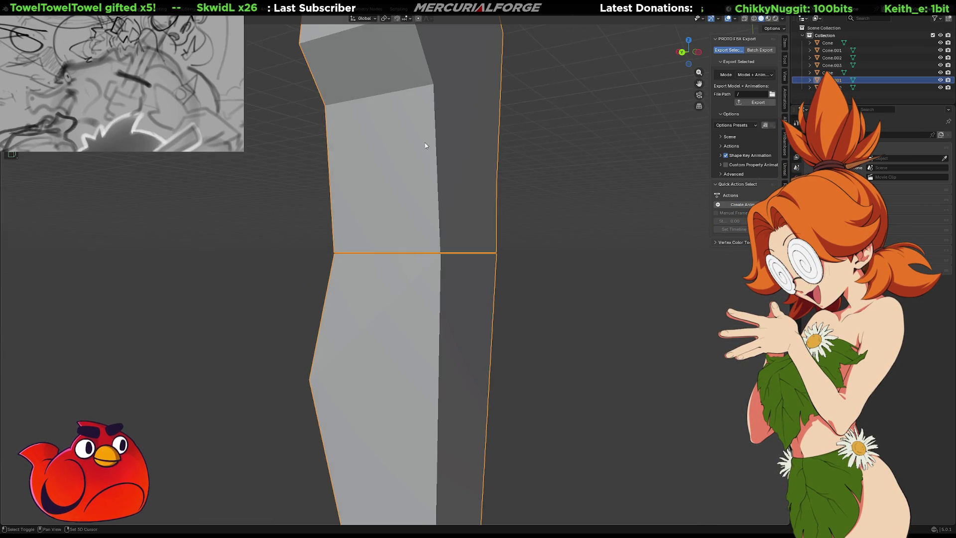
key("Tab")
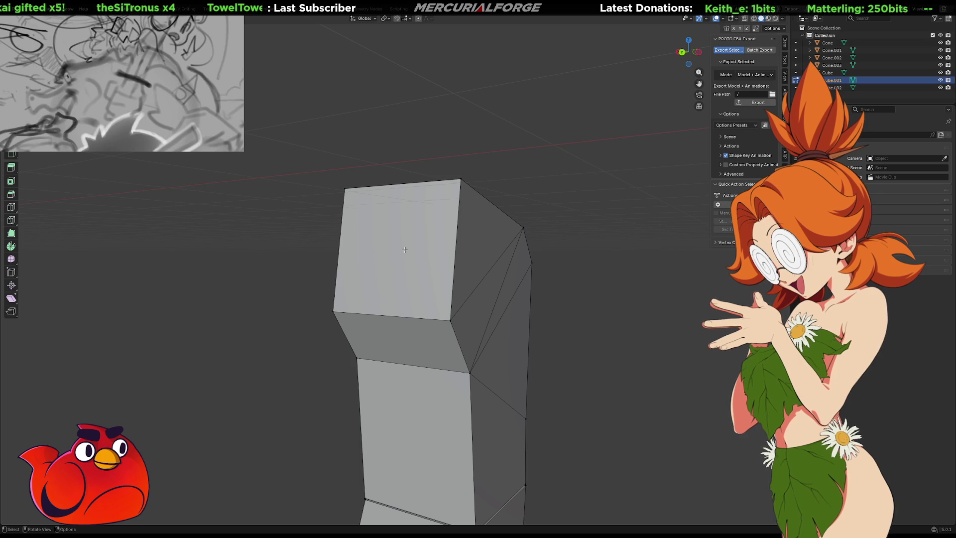
Step: Split the leg's top face into triangles with Poke Faces and grow the selection
key("Tab")
key("Tab")
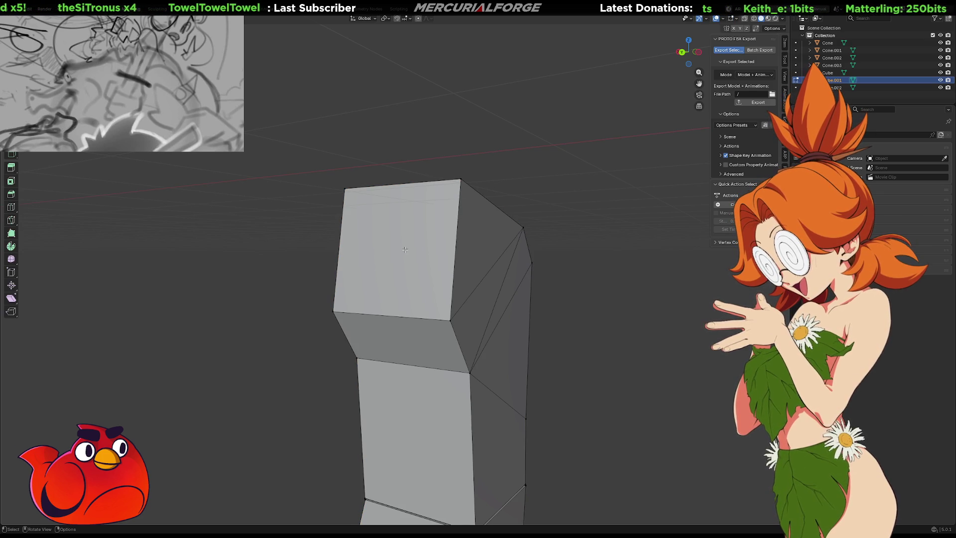
left_click(405, 249)
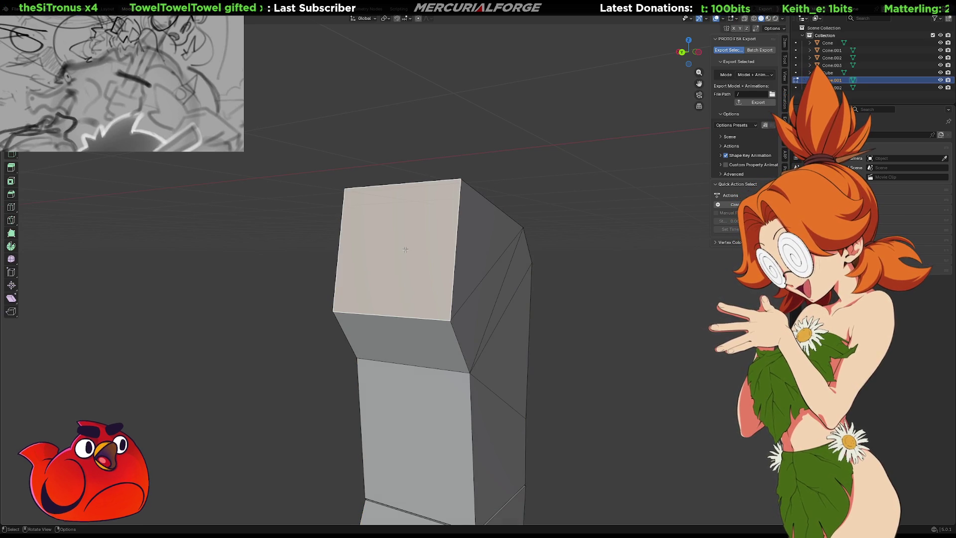
right_click(405, 250)
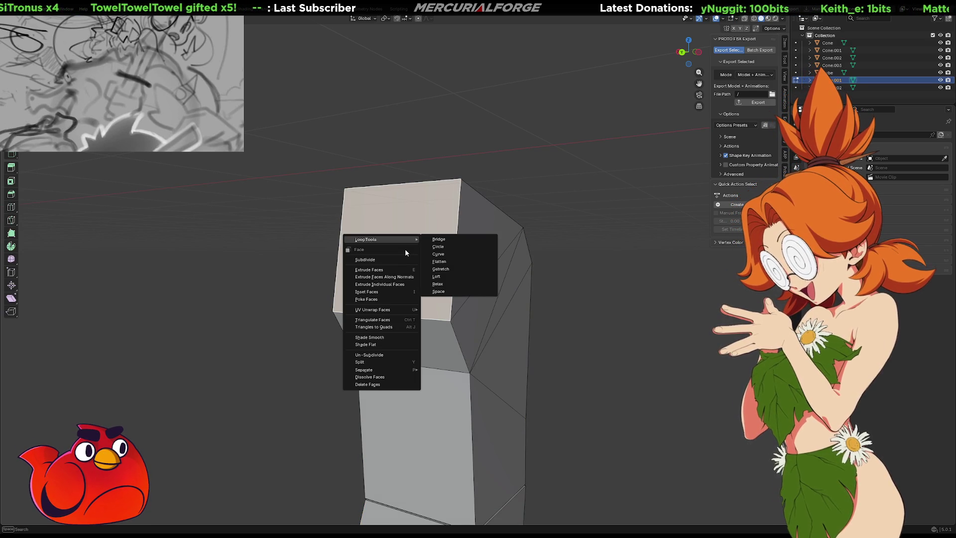
left_click(392, 299)
key("ctrl+KP_Add")
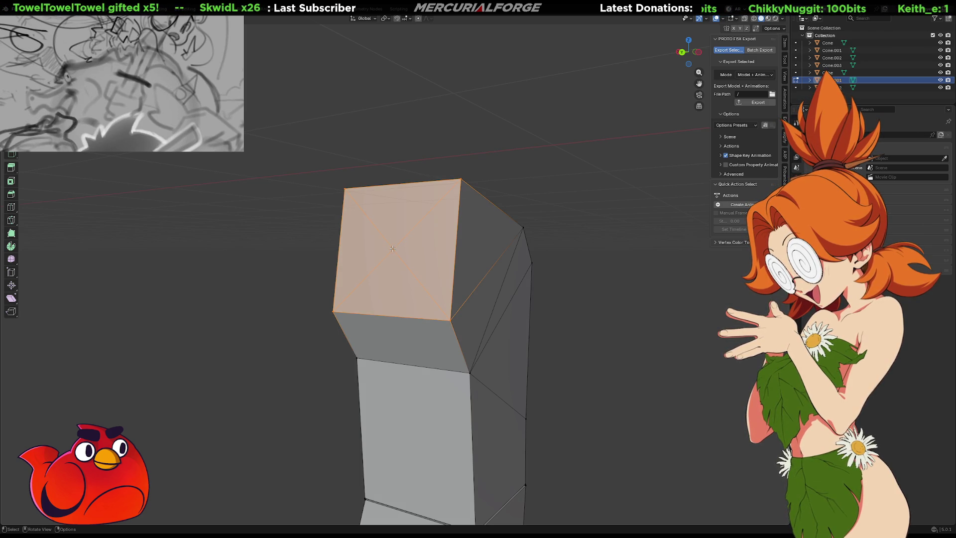
Step: Pull the poked top's points outward and along Y to facet the leg top
left_click_drag(393, 248, 447, 260)
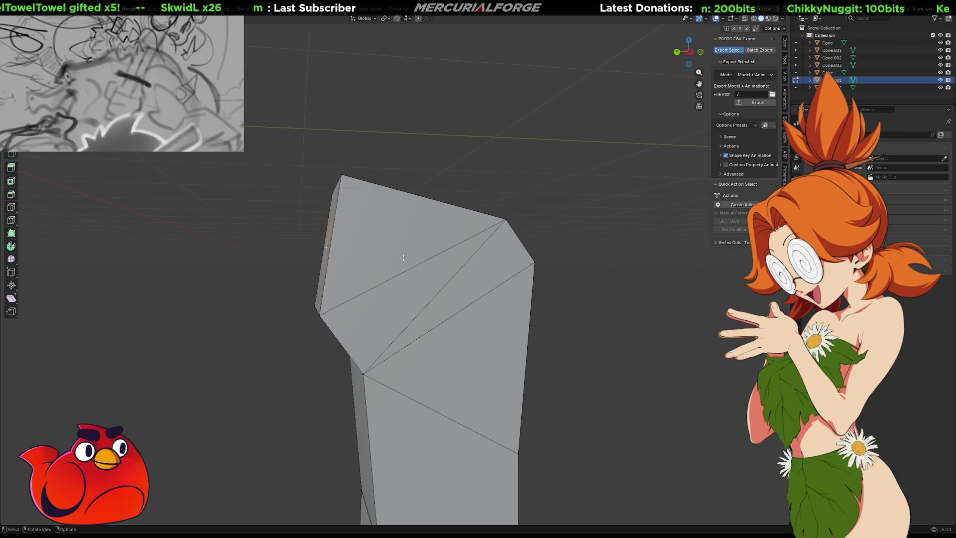
key("g")
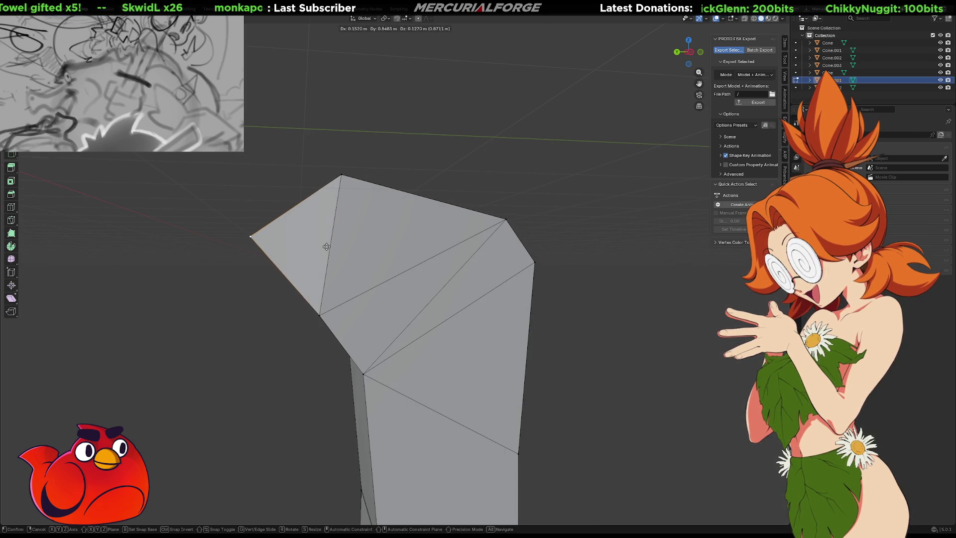
left_click(326, 247)
mouse_move(331, 251)
middle_mouse_down()
mouse_move(403, 258)
mouse_move(372, 267)
mouse_move(454, 262)
middle_mouse_up()
key("g")
key("y")
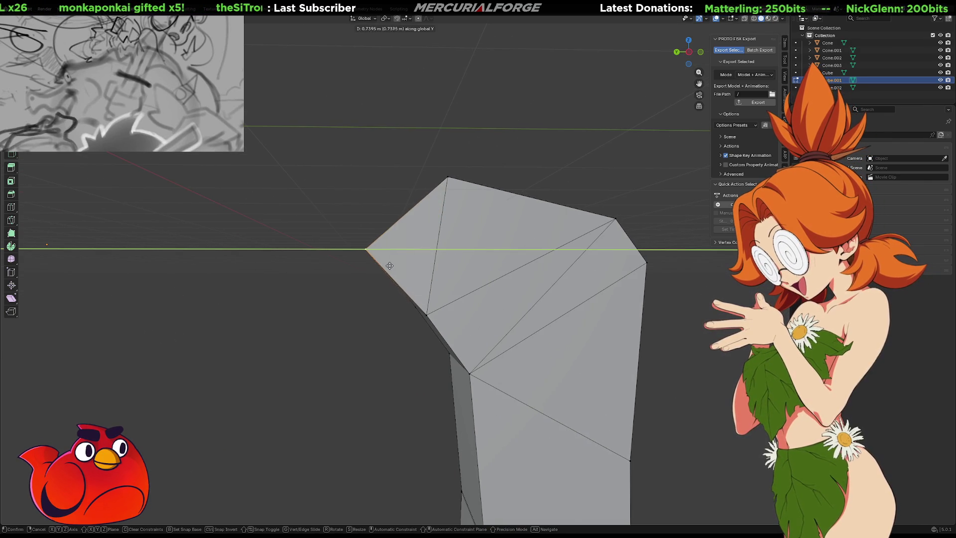
left_click(415, 255)
middle_click_drag(415, 255, 519, 273)
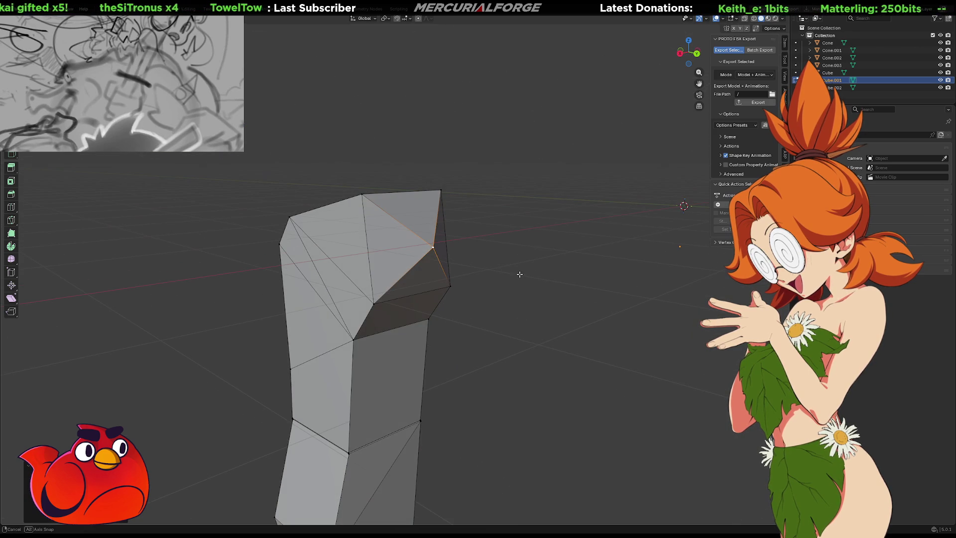
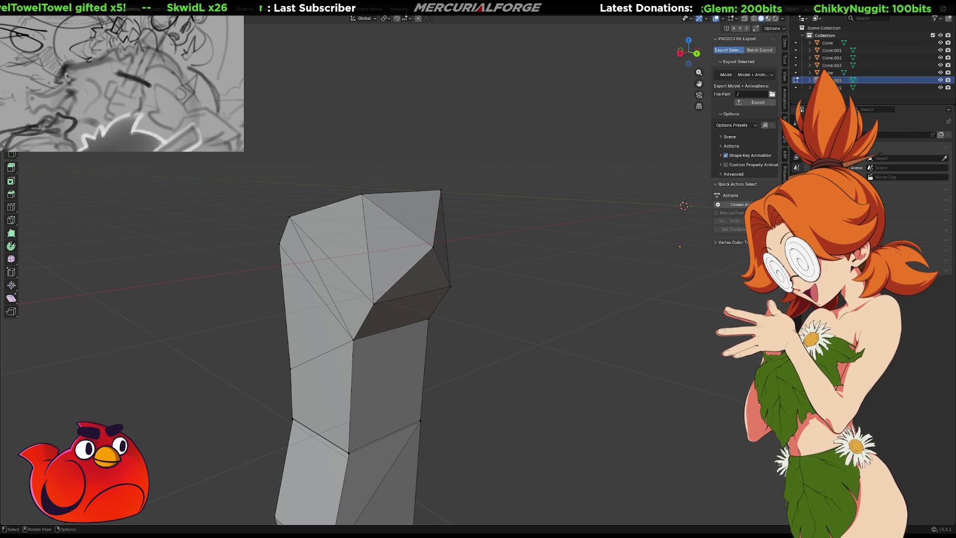
Step: Return the leg to Object Mode and orbit, zoom and pan to inspect the body and leg
key("Tab")
key("Tab")
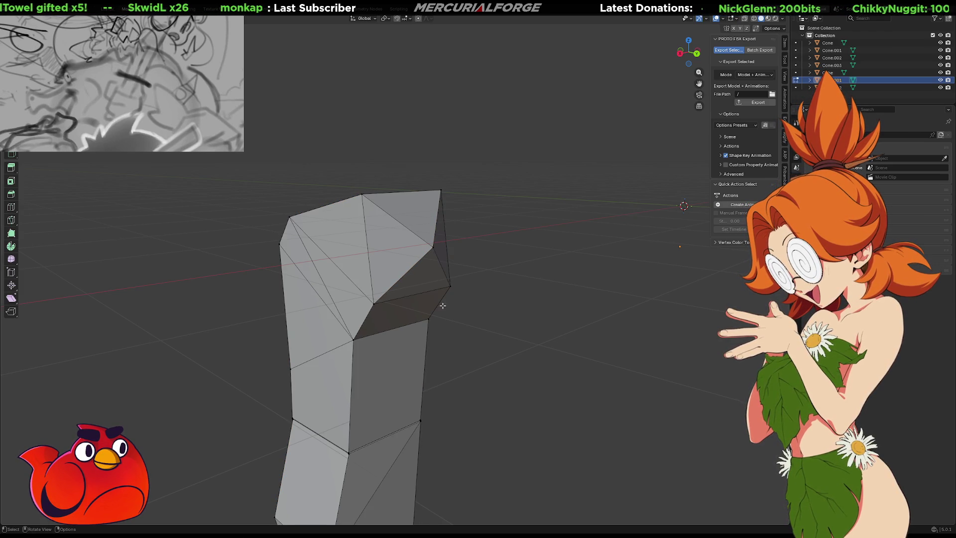
middle_click_drag(463, 303, 441, 302)
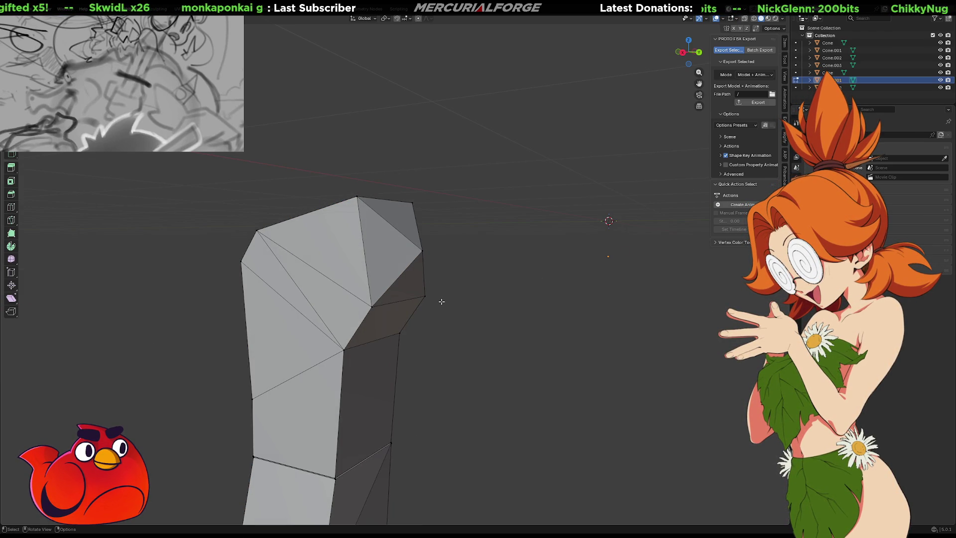
scroll(441, 301, "down", 5)
mouse_move(428, 306)
middle_mouse_down()
mouse_move(411, 314)
mouse_move(406, 290)
mouse_move(597, 283)
mouse_move(497, 309)
mouse_move(440, 340)
mouse_move(531, 338)
mouse_move(545, 361)
middle_mouse_up()
scroll(407, 299, "up", 4)
middle_click_drag(571, 424, 550, 353, "shift")
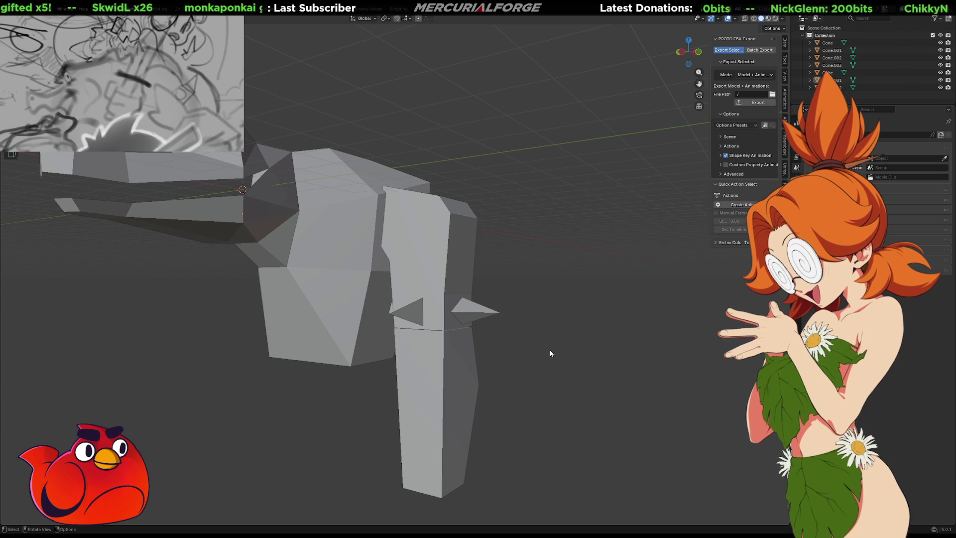
mouse_move(536, 349)
middle_mouse_down()
mouse_move(545, 354)
mouse_move(516, 345)
mouse_move(522, 268)
mouse_move(497, 275)
mouse_move(536, 278)
mouse_move(508, 295)
mouse_move(468, 297)
middle_mouse_up()
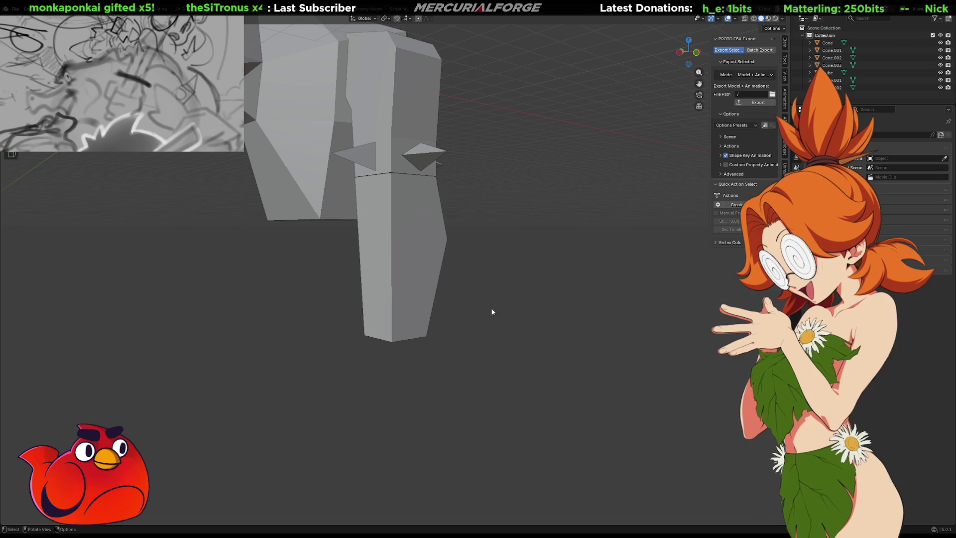
Step: Select the leg column Cone.001 in Edit Mode and reposition its bottom face
left_click(399, 316)
mouse_move(405, 326)
middle_mouse_down()
mouse_move(432, 315)
mouse_move(432, 244)
middle_mouse_up()
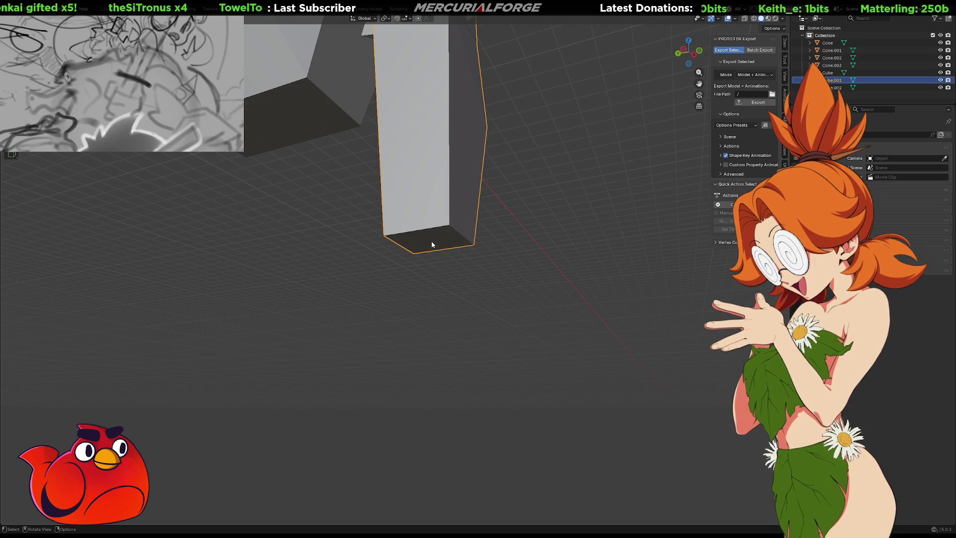
key("Tab")
left_click(432, 242)
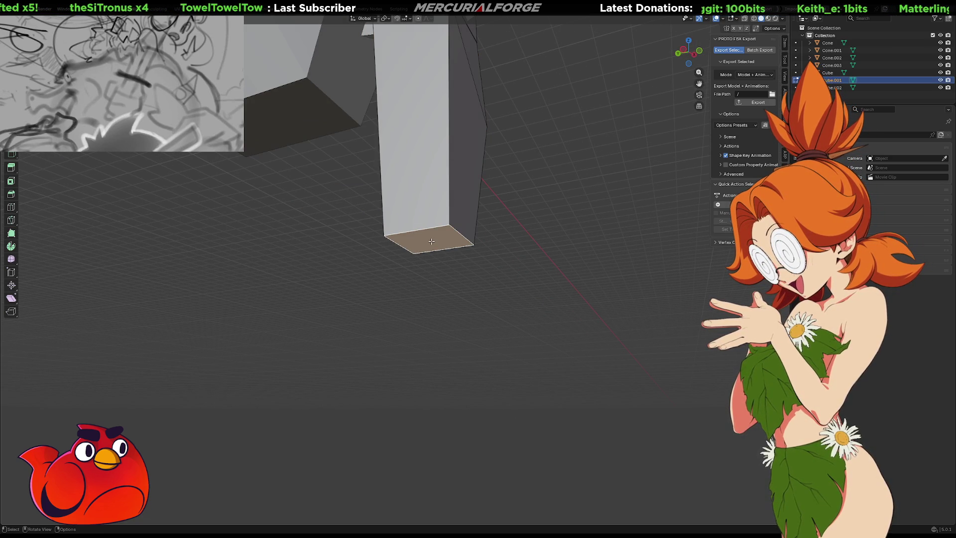
key("g")
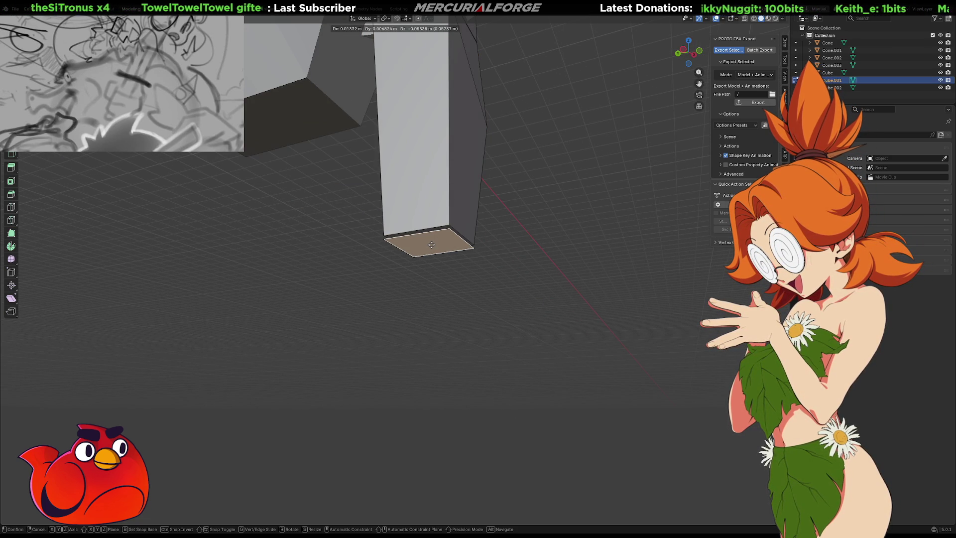
left_click(431, 244)
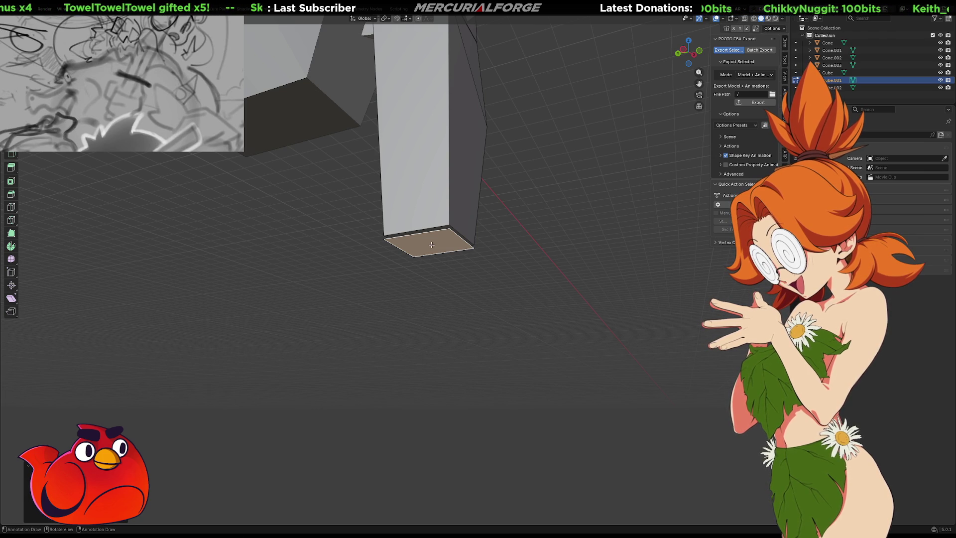
left_click(527, 265)
mouse_move(523, 261)
middle_mouse_down()
mouse_move(516, 256)
mouse_move(508, 301)
mouse_move(544, 320)
mouse_move(557, 314)
mouse_move(548, 327)
mouse_move(542, 311)
middle_mouse_up()
Step: Extrude the leg's bottom face about 1.37 m straight down into a new lower section
key("ctrl+n")
key("Escape")
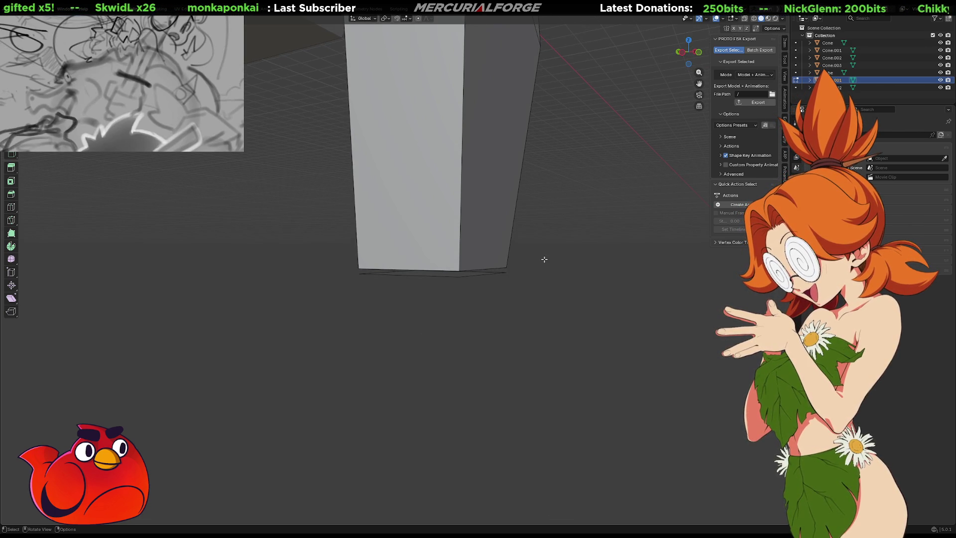
left_click(467, 275, "shift")
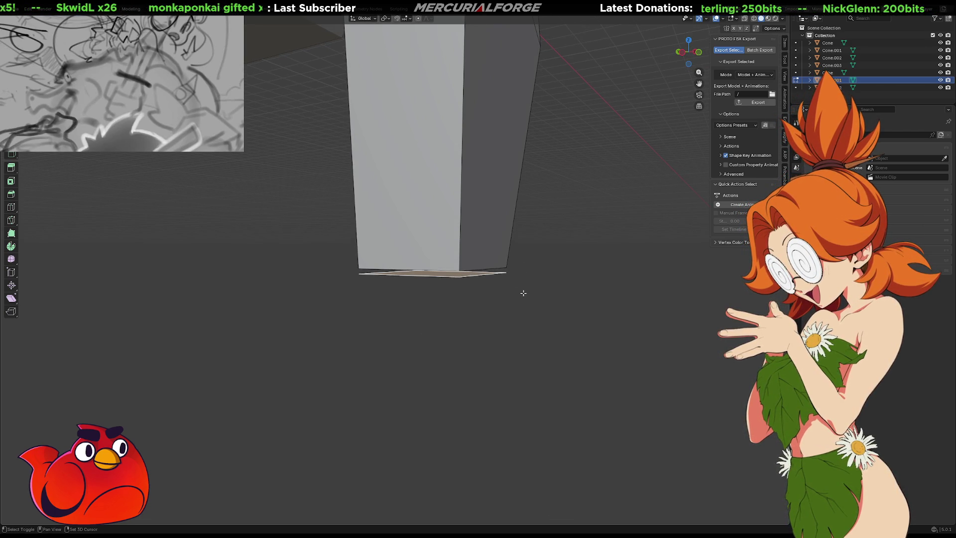
mouse_move(523, 293)
middle_mouse_down()
mouse_move(469, 299)
mouse_move(465, 264)
middle_mouse_up()
key("e")
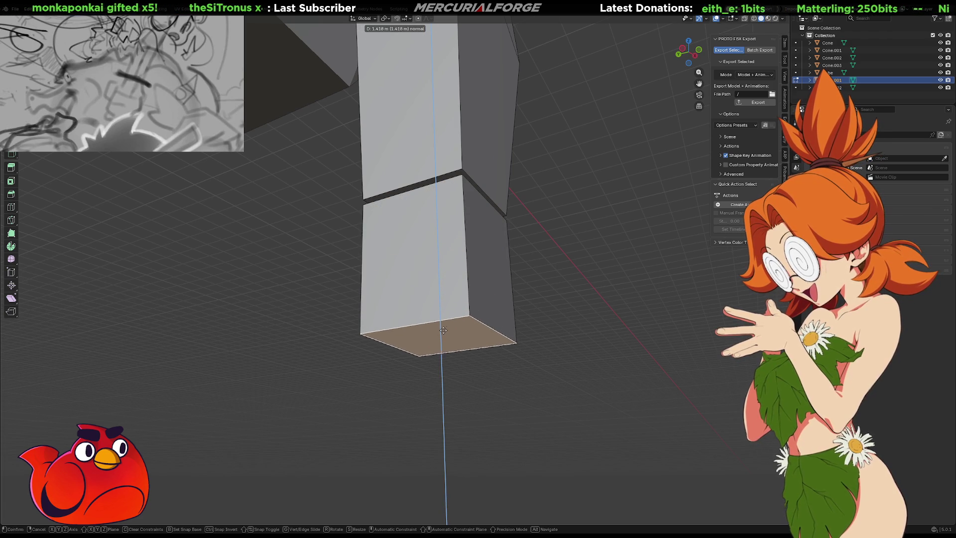
left_click(439, 355)
middle_click_drag(439, 354, 698, 340)
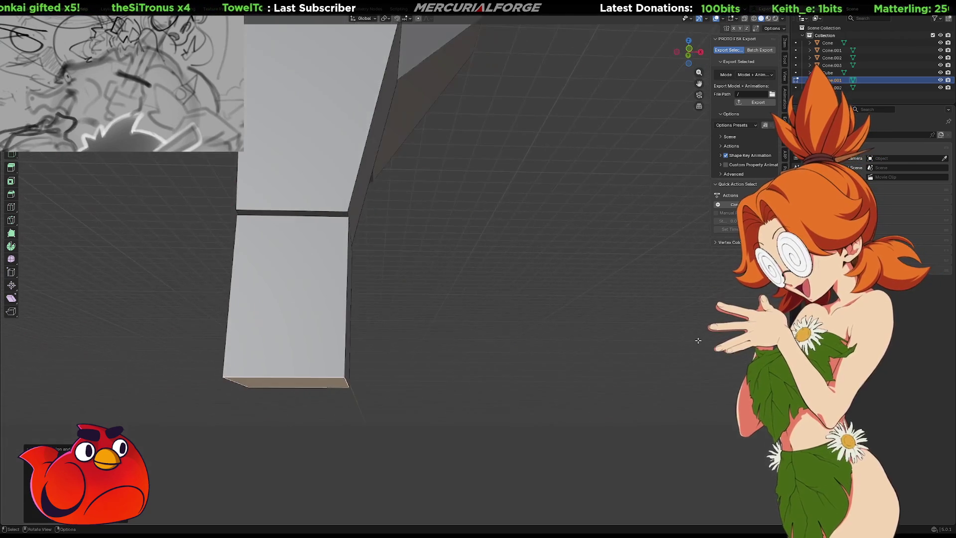
mouse_move(363, 309)
middle_mouse_down()
mouse_move(540, 356)
mouse_move(512, 327)
middle_mouse_up()
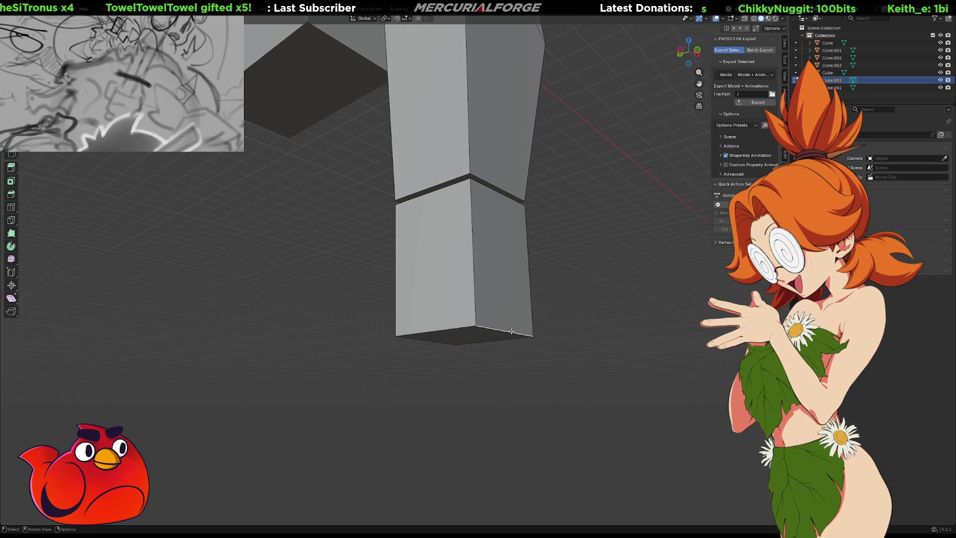
Step: Shift the lower section's bottom edge along Y and widen the bottom about 1.83 along X
key("g")
key("x")
key("z")
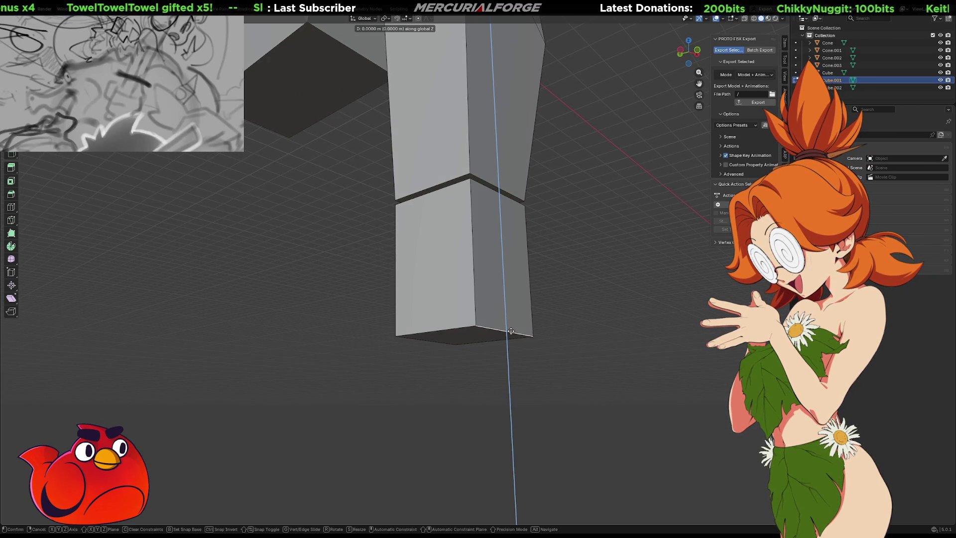
key("y")
left_click(531, 330)
left_click(454, 328)
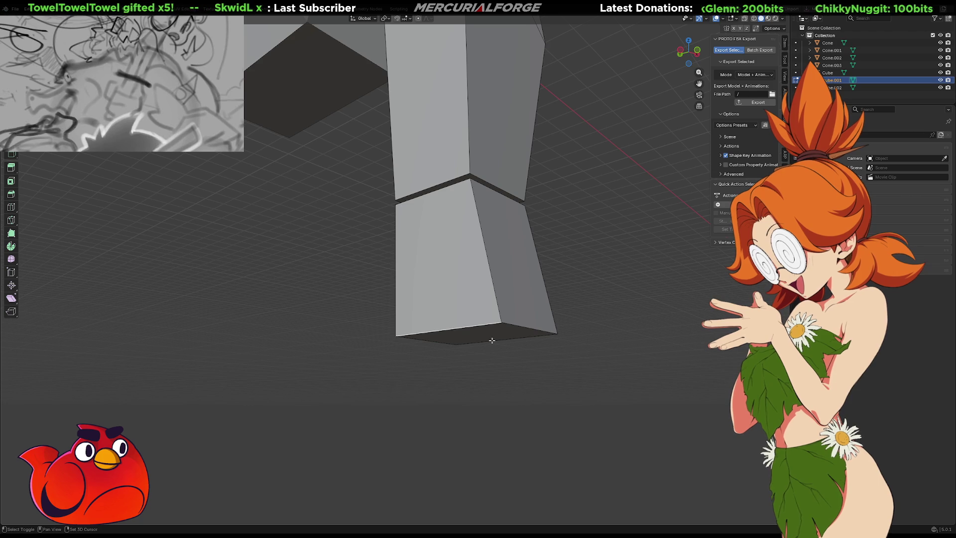
key("s")
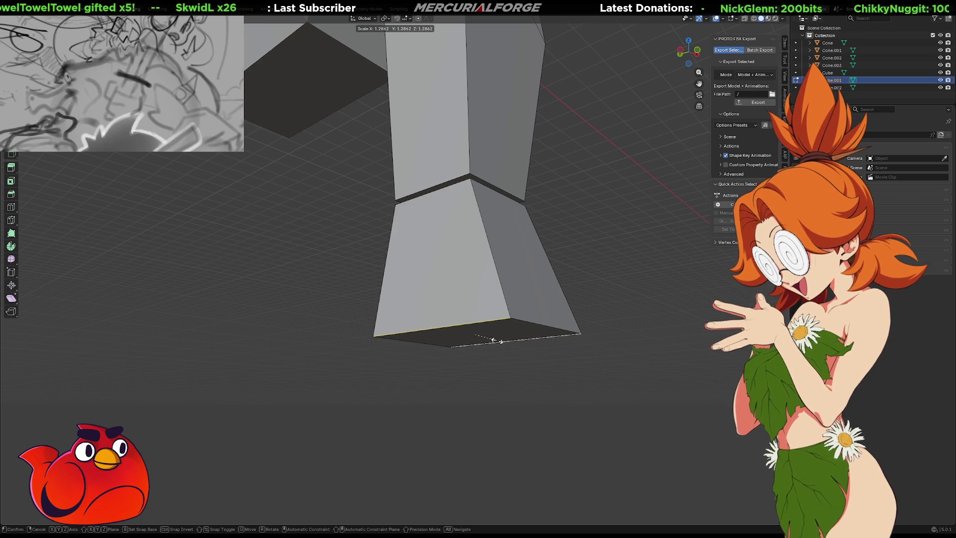
key("z")
key("x")
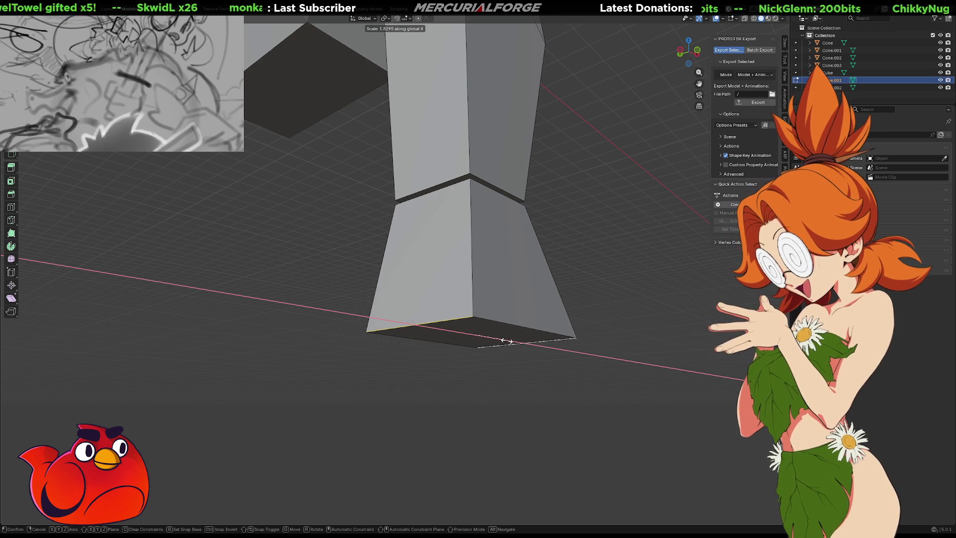
left_click(513, 327)
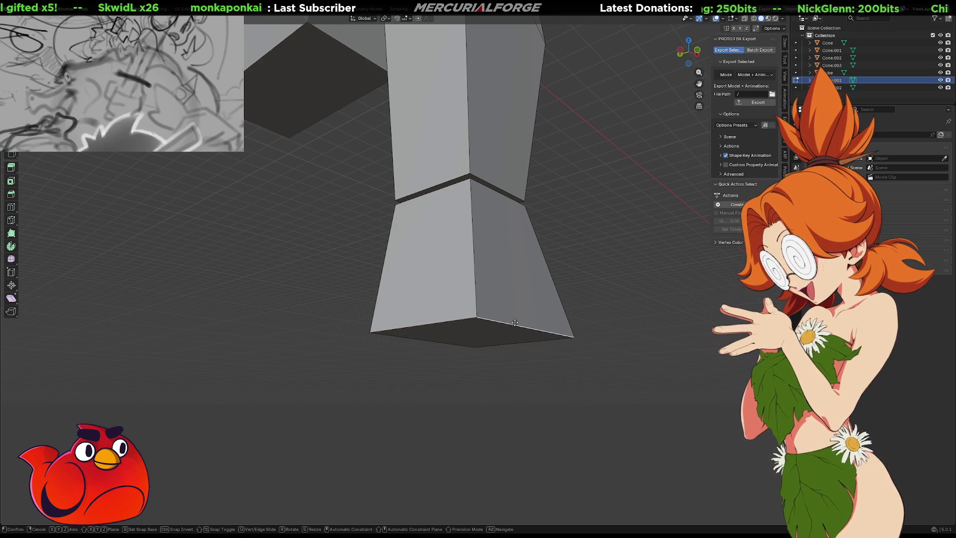
Step: Lower the bottom along Z and extrude a short 0.44 m foot block from it
key("g")
key("z")
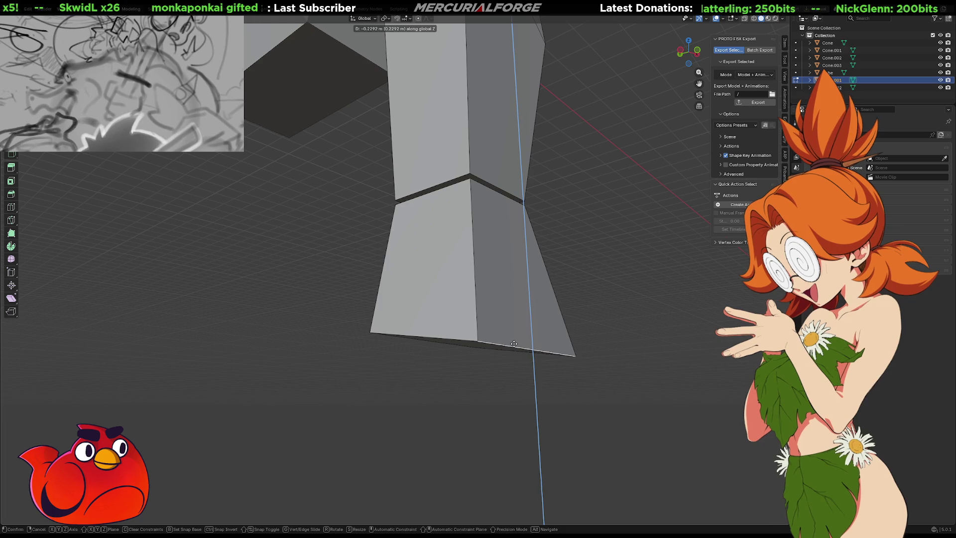
left_click(514, 341)
middle_click_drag(477, 347, 493, 341)
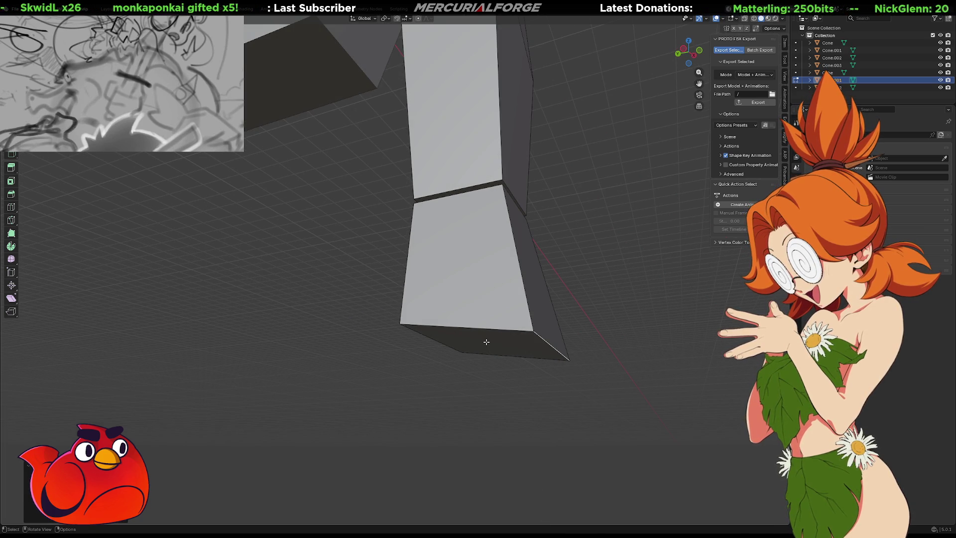
left_click(486, 342)
key("e")
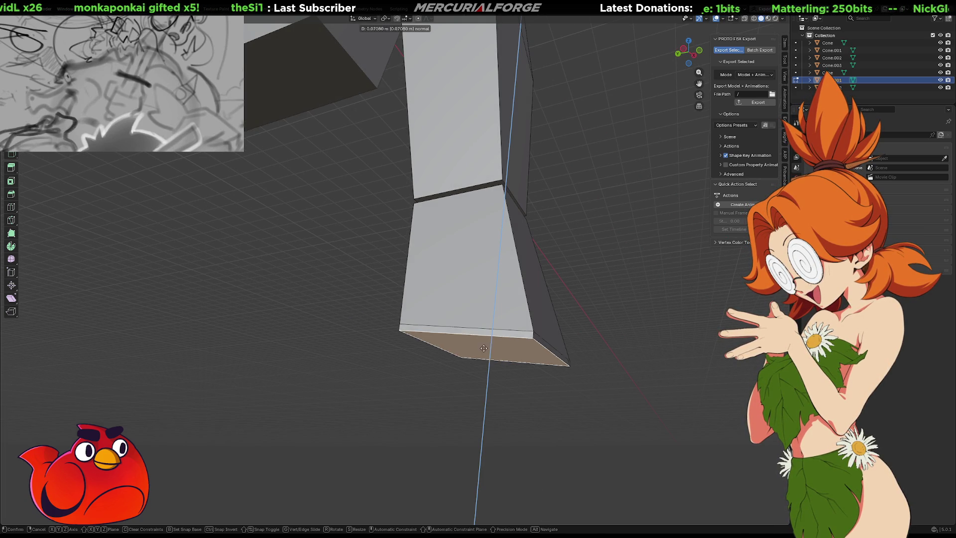
left_click(468, 395)
middle_click_drag(434, 375, 450, 338)
Step: Raise the edge where the foot block begins along Z in edge select mode
left_click(450, 339)
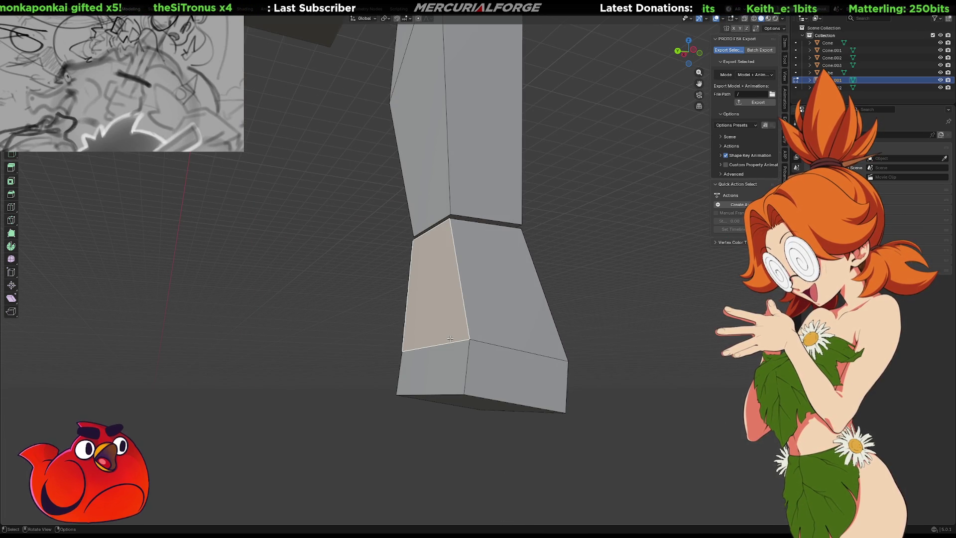
key("2")
left_click(448, 342)
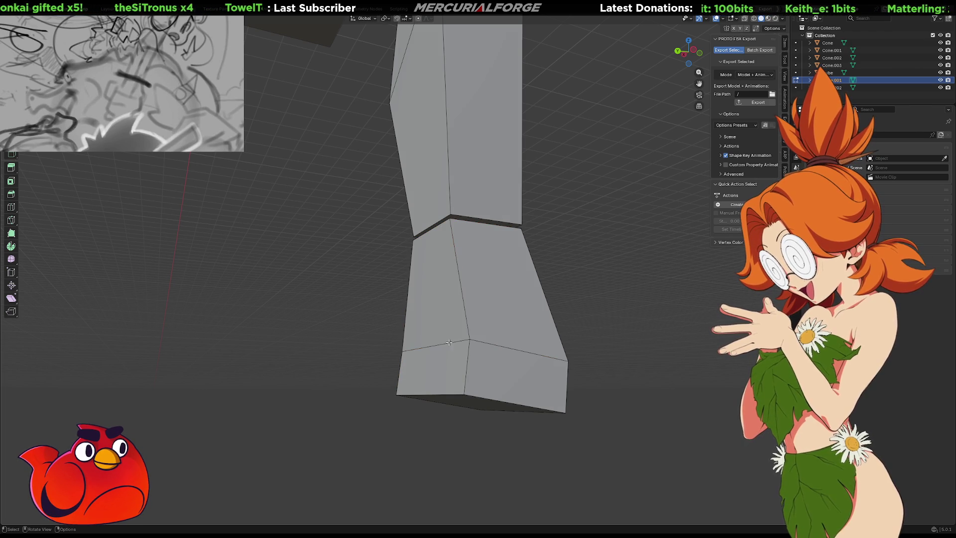
middle_click_drag(449, 342, 438, 339)
key("g")
key("x")
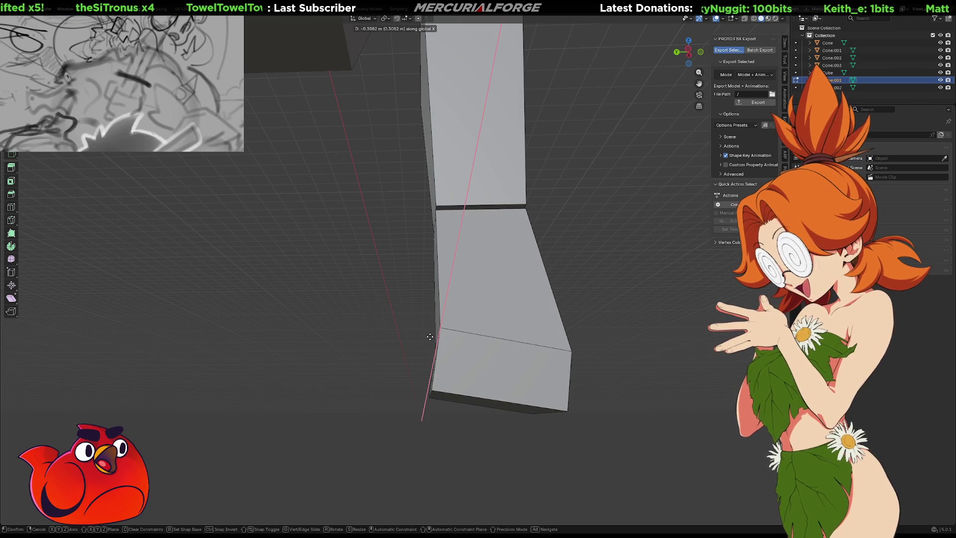
key("y")
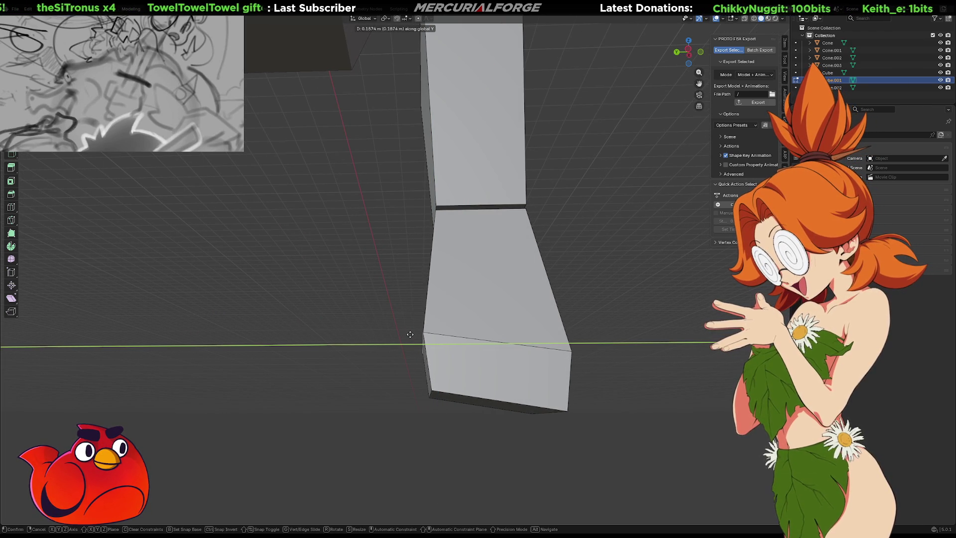
key("z")
left_click(418, 317)
mouse_move(417, 316)
middle_mouse_down()
mouse_move(506, 352)
mouse_move(435, 332)
mouse_move(416, 345)
middle_mouse_up()
left_click(417, 346)
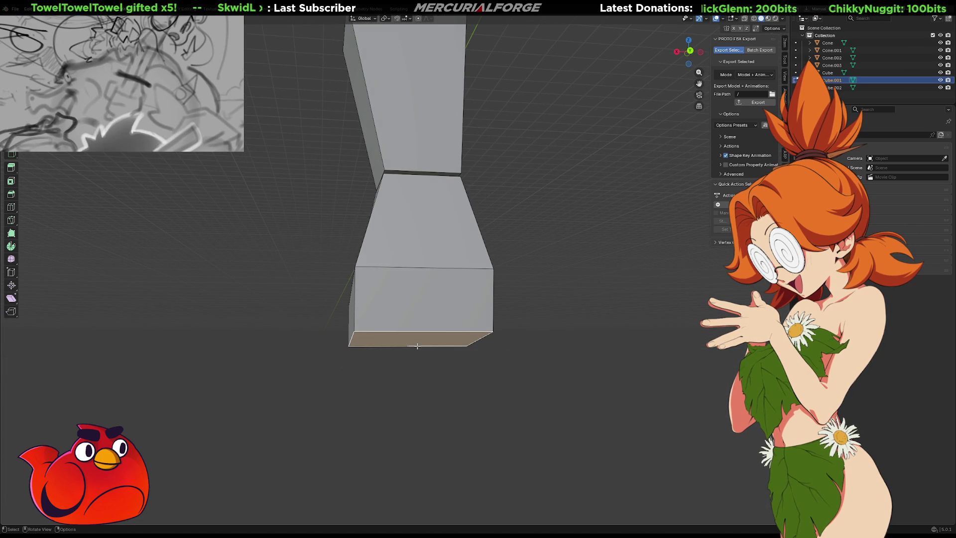
Step: Shrink the foot's bottom face and move the lower box's left vertex down and right
key("s")
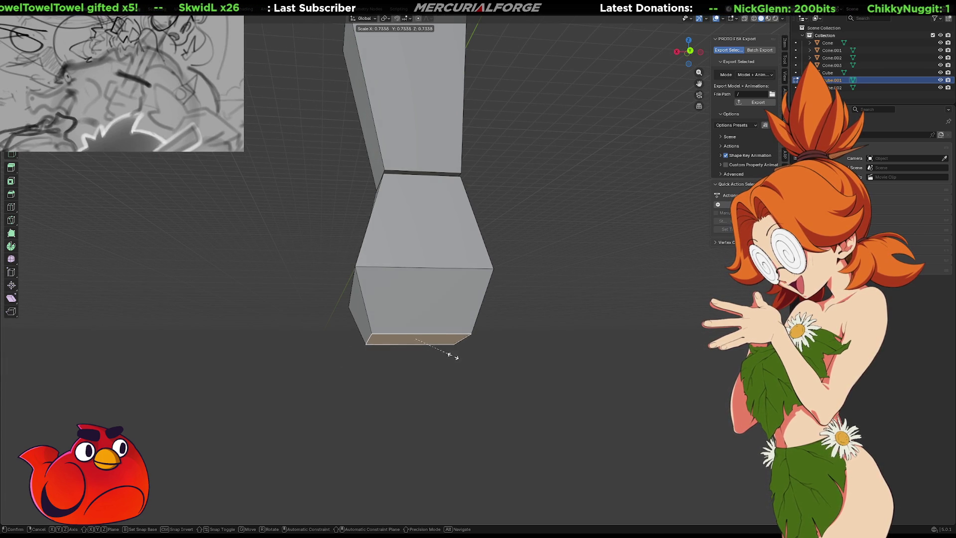
mouse_move(395, 338)
middle_mouse_down()
mouse_move(621, 344)
mouse_move(678, 335)
mouse_move(357, 288)
mouse_move(328, 302)
middle_mouse_up()
left_click(328, 302)
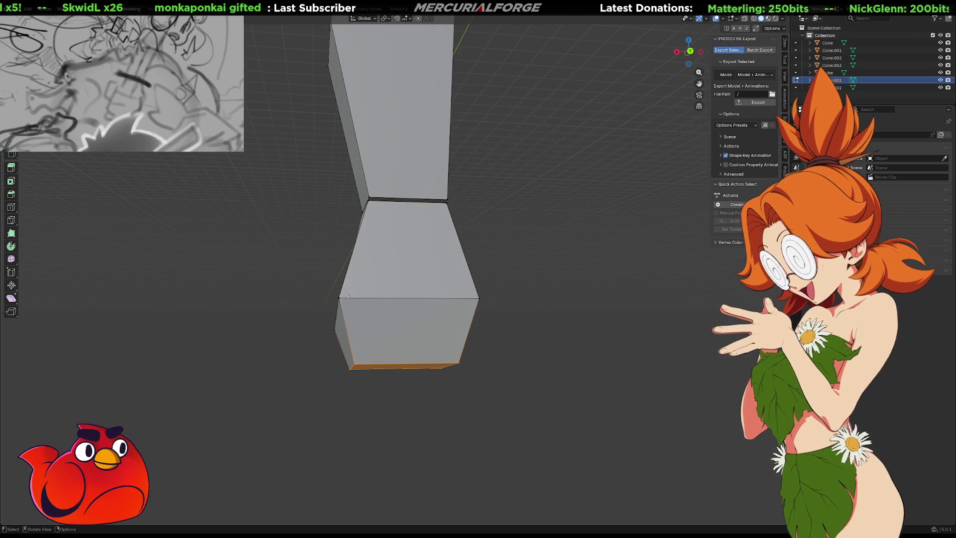
key("g")
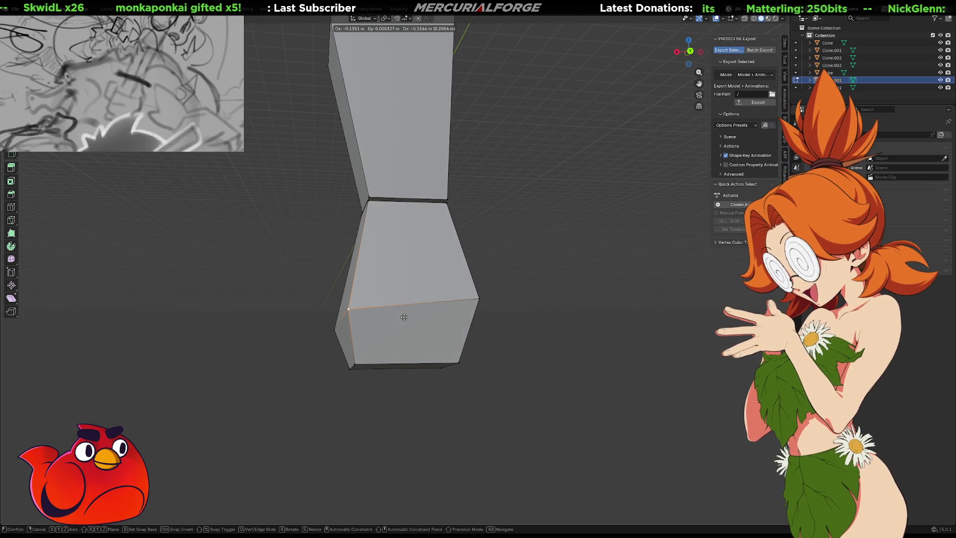
left_click(399, 312)
Step: Move the foot's right side face along X and lower its bottom face along Z
mouse_move(398, 311)
middle_mouse_down()
mouse_move(546, 329)
mouse_move(546, 253)
middle_mouse_up()
mouse_move(550, 246)
left_mouse_down()
mouse_move(427, 395)
mouse_move(440, 393)
left_mouse_up()
key("g")
key("x")
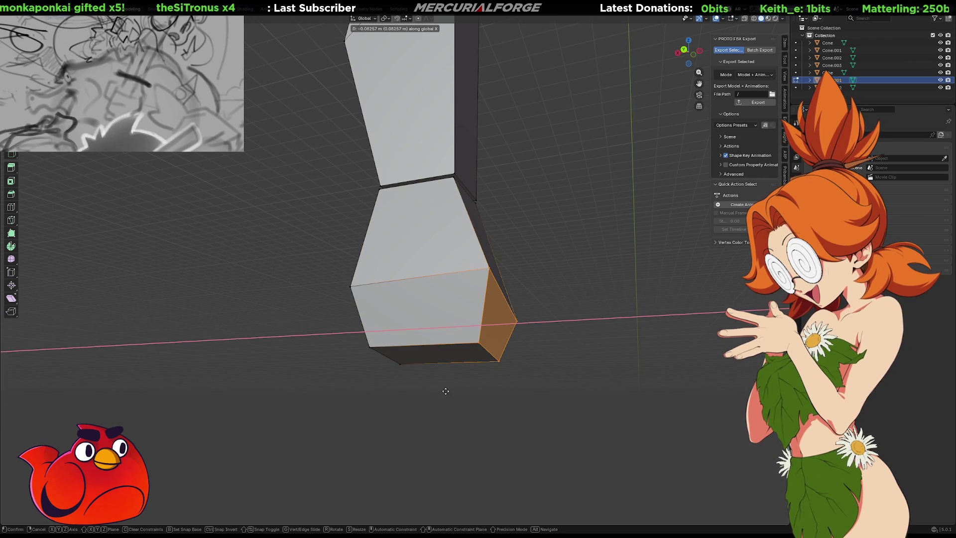
left_click(474, 382)
left_click(468, 356)
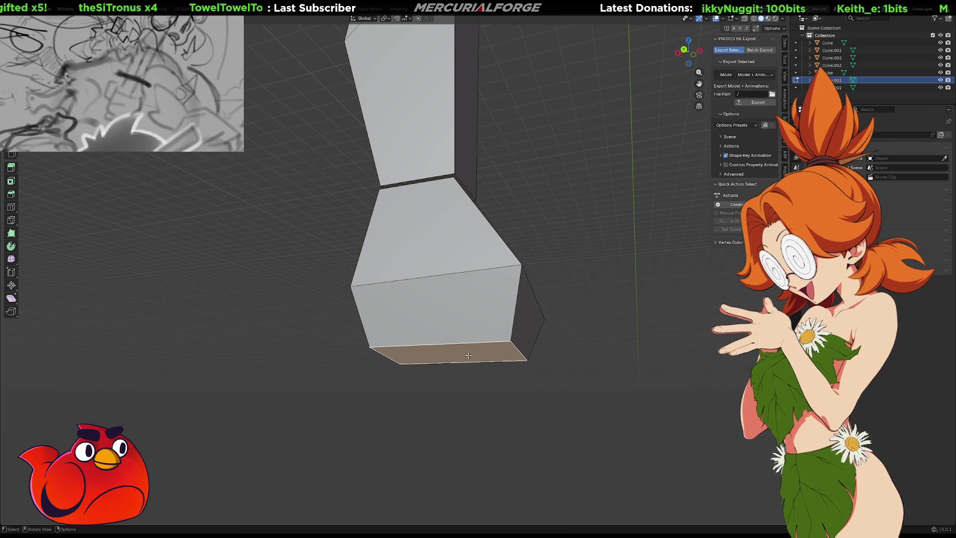
key("g")
key("z")
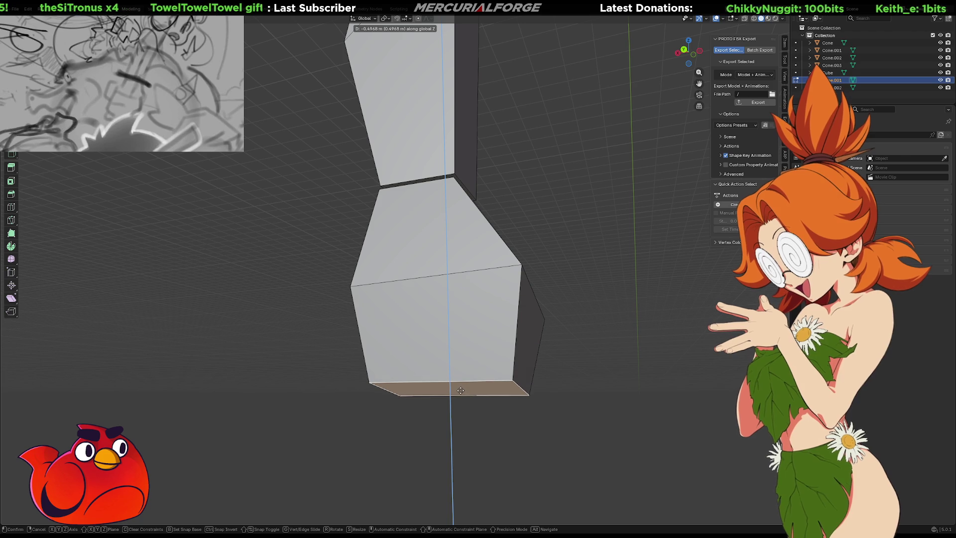
left_click(461, 384)
Step: Shift the foot's bottom front edge along Y to pull the toe back under the leg
mouse_move(461, 384)
middle_mouse_down()
mouse_move(441, 359)
mouse_move(439, 367)
middle_mouse_up()
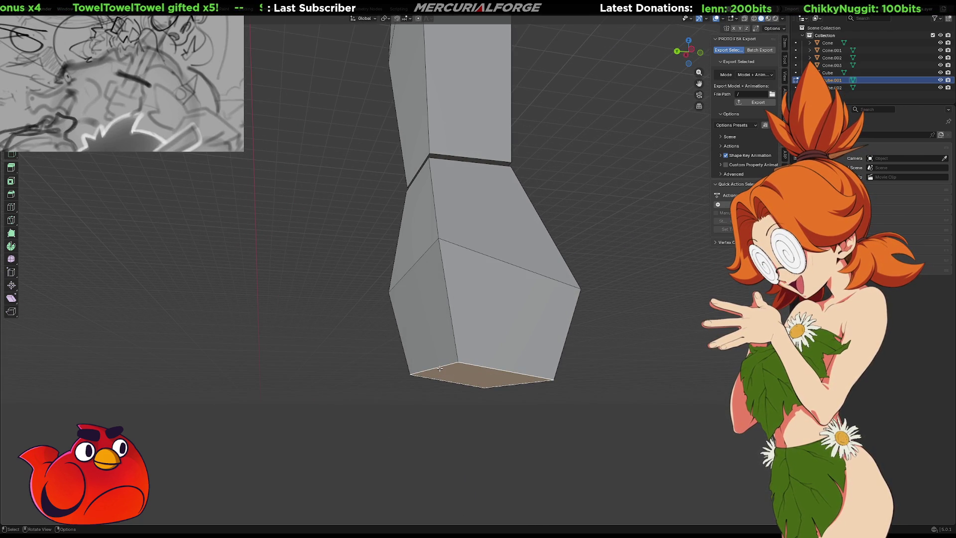
key("g")
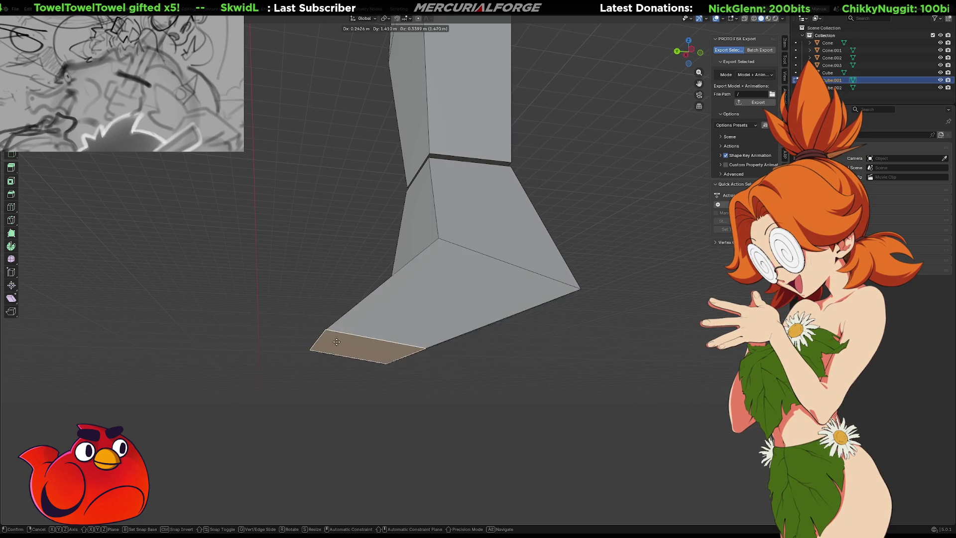
key("Escape")
left_click(397, 352)
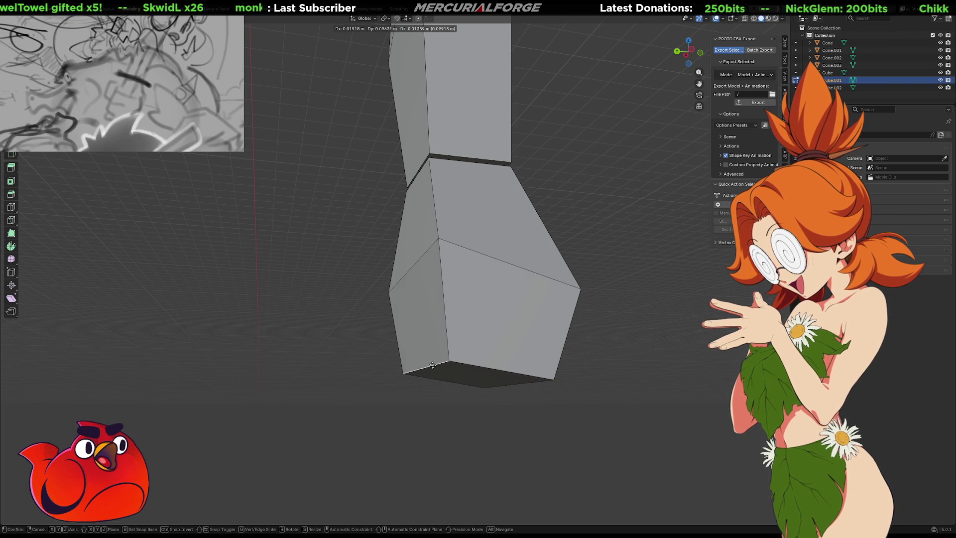
key("g")
key("x")
key("y")
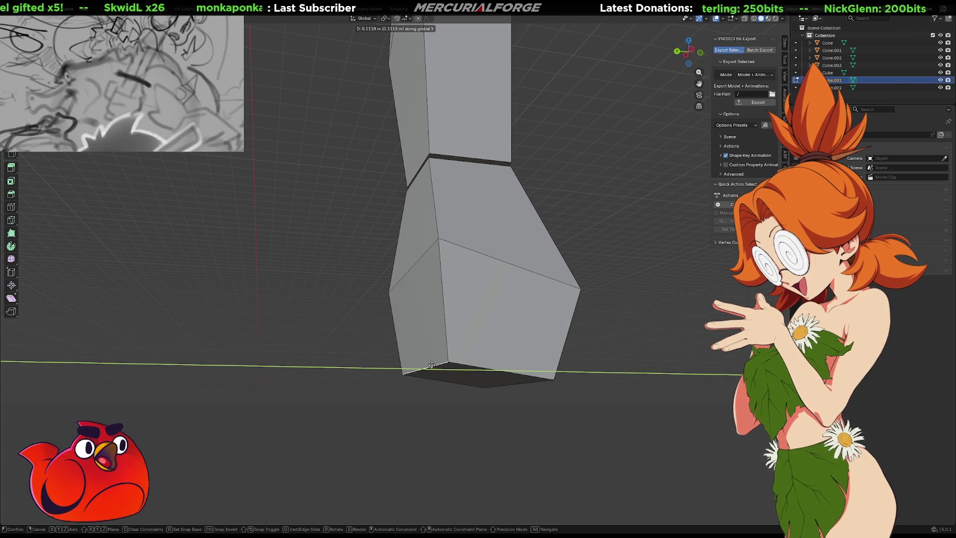
left_click(436, 359)
mouse_move(436, 360)
middle_mouse_down()
mouse_move(448, 341)
mouse_move(491, 340)
mouse_move(435, 335)
mouse_move(501, 308)
middle_mouse_up()
left_click(464, 299)
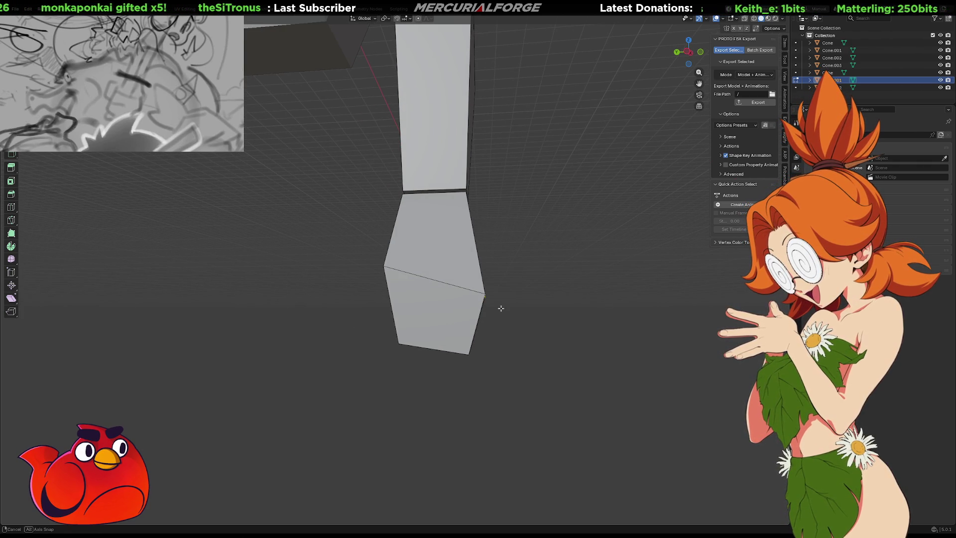
Step: Push the foot's front corner outward and reposition the bottom corner vertex
key("g")
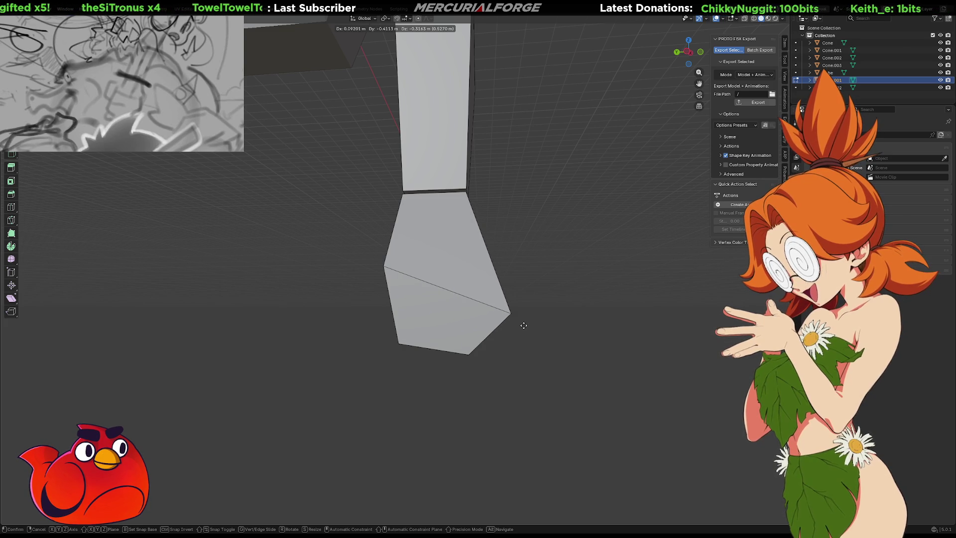
left_click(524, 325)
left_click_drag(389, 267, 370, 270)
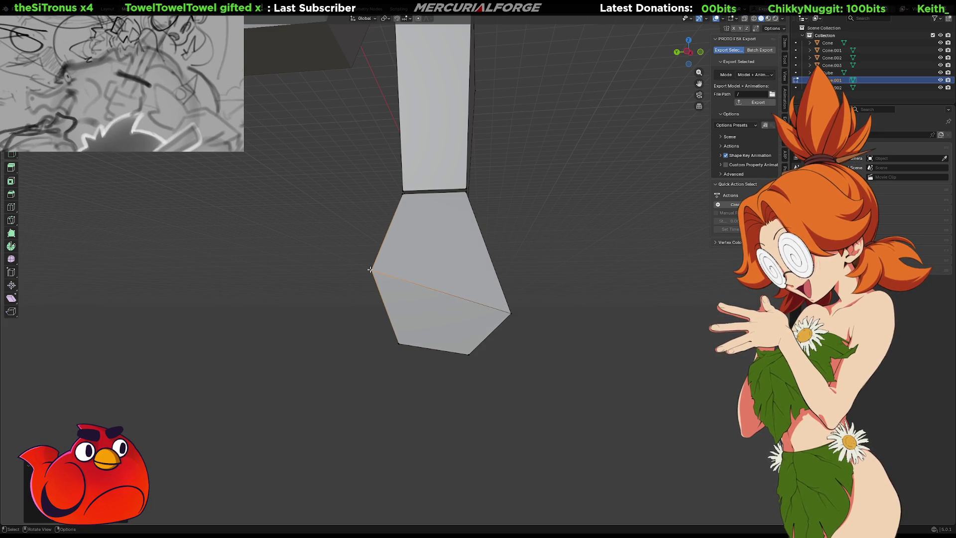
left_click(399, 343)
middle_click_drag(400, 343, 565, 342)
key("g")
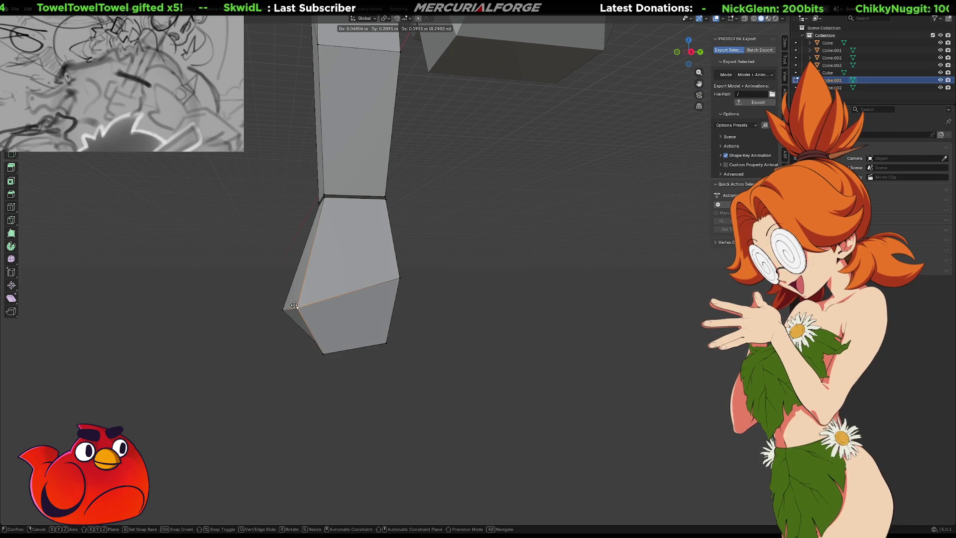
left_click(291, 338)
Step: Raise another foot corner vertex, then review the whole leg and head
mouse_move(291, 338)
middle_mouse_down()
mouse_move(426, 323)
mouse_move(337, 310)
middle_mouse_up()
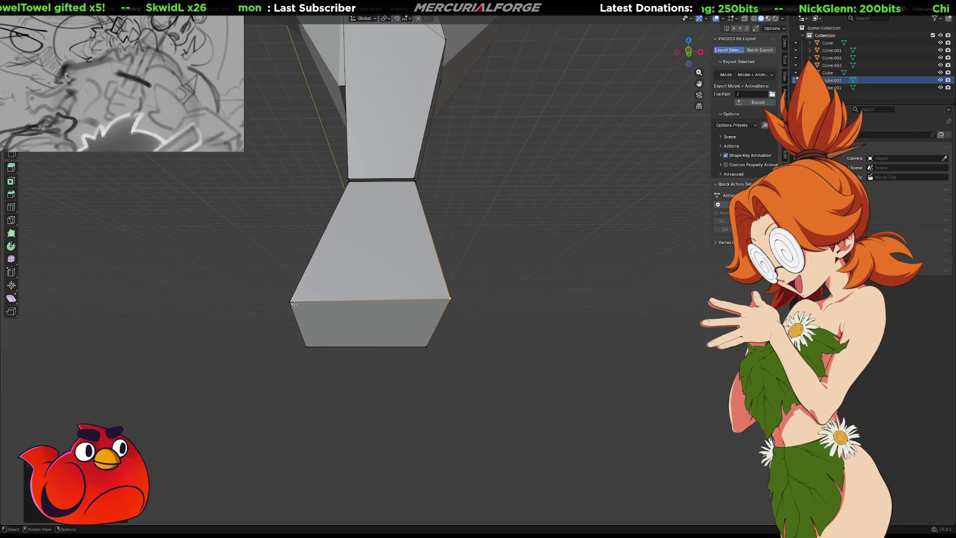
key("g")
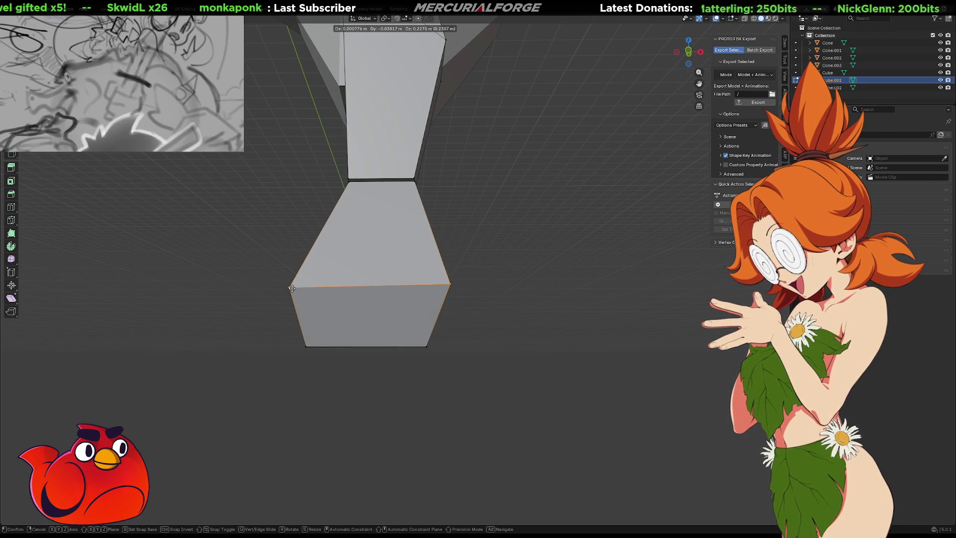
left_click(291, 288)
mouse_move(292, 288)
middle_mouse_down()
mouse_move(495, 327)
mouse_move(591, 315)
mouse_move(425, 335)
middle_mouse_up()
scroll(425, 335, "down", 5)
mouse_move(355, 261)
middle_mouse_down()
mouse_move(512, 264)
mouse_move(423, 268)
mouse_move(437, 330)
mouse_move(463, 254)
mouse_move(454, 234)
middle_mouse_up()
scroll(463, 254, "up", 2)
Step: In Object Mode, scale the snouted head up about 1.31 times
key("Tab")
left_click(454, 234)
key("Tab")
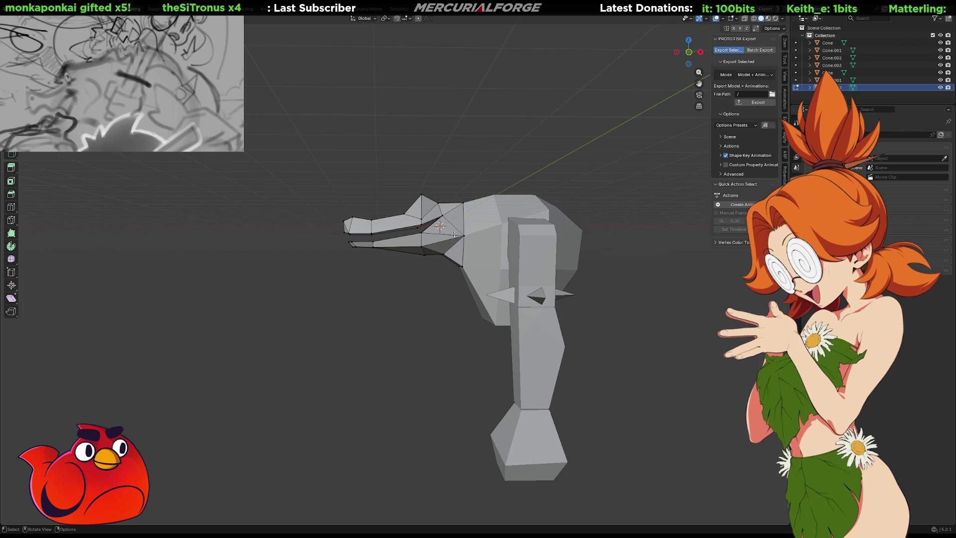
key("Tab")
key("s")
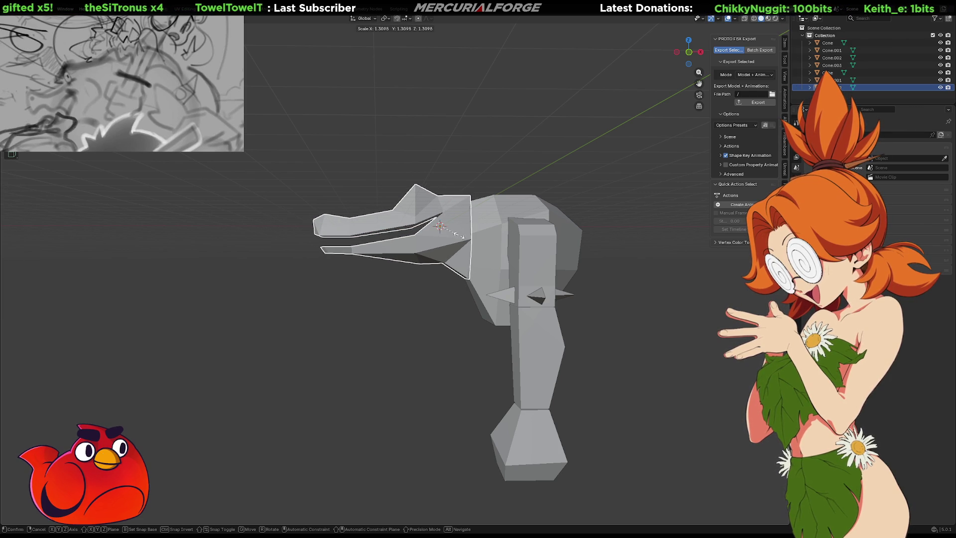
left_click(463, 237)
mouse_move(463, 239)
middle_mouse_down()
mouse_move(515, 277)
mouse_move(589, 279)
mouse_move(557, 279)
middle_mouse_up()
Step: Box-select all the leg parts, leaving the head deselected
left_click(538, 285)
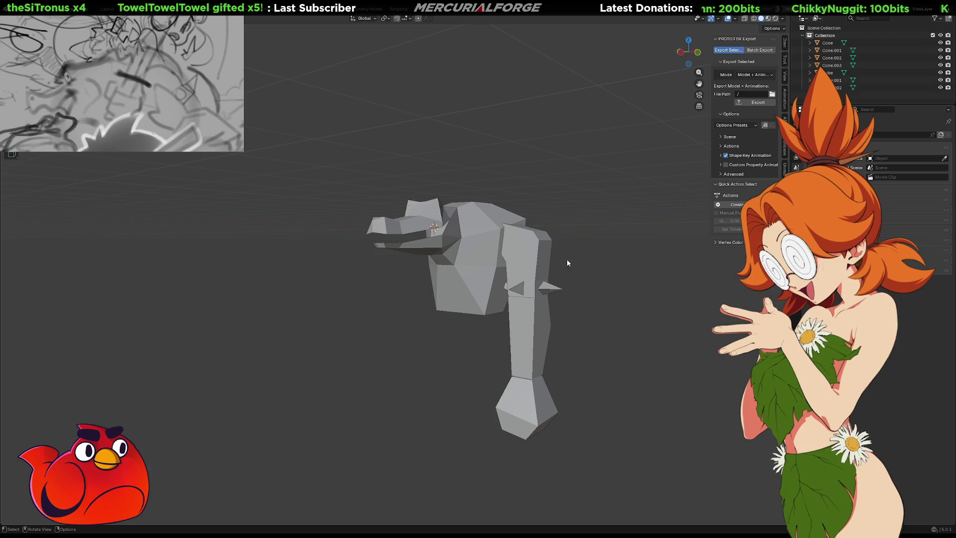
key("b")
mouse_move(588, 268)
left_mouse_down()
mouse_move(498, 384)
mouse_move(505, 413)
mouse_move(502, 398)
left_mouse_up()
left_click(476, 297, "shift")
mouse_move(551, 316)
middle_mouse_down()
mouse_move(561, 315)
mouse_move(429, 276)
middle_mouse_up()
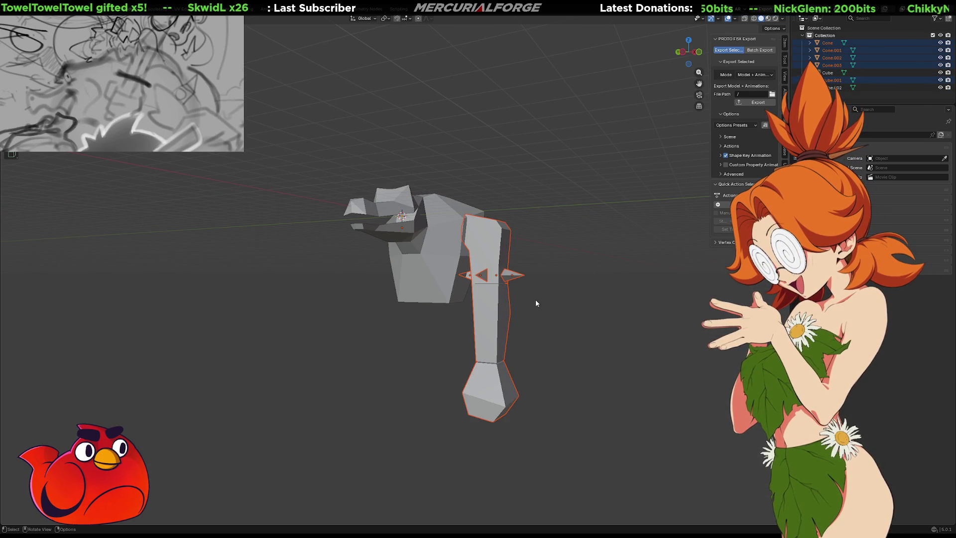
key("F3")
Step: Run the 'mirror' operator search on the leg and check its stack in Modifier Properties
type("mirror")
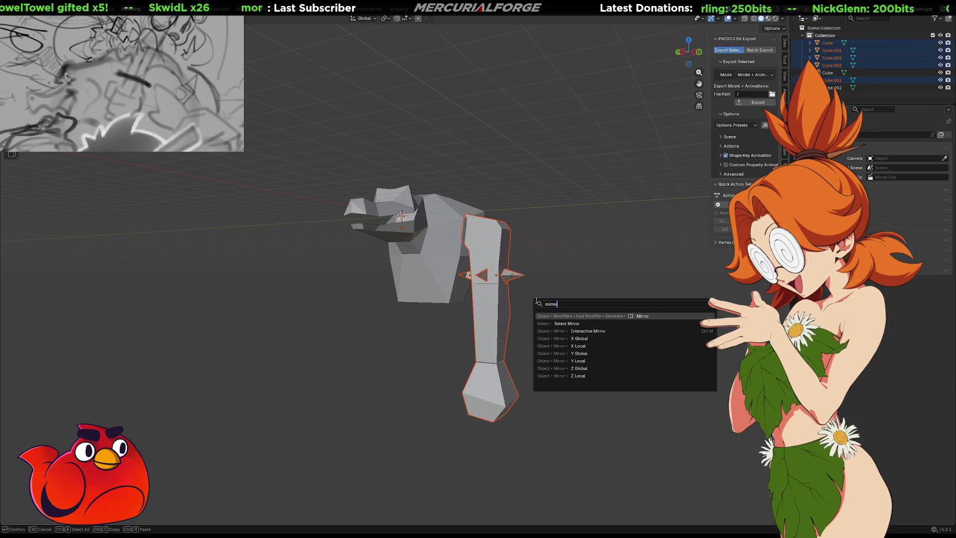
key("Return")
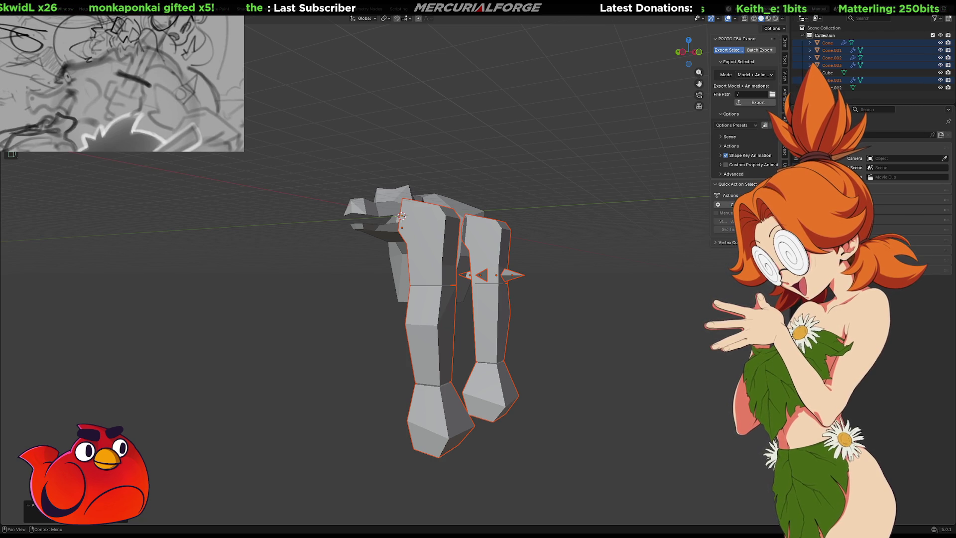
middle_click_drag(616, 291, 629, 316)
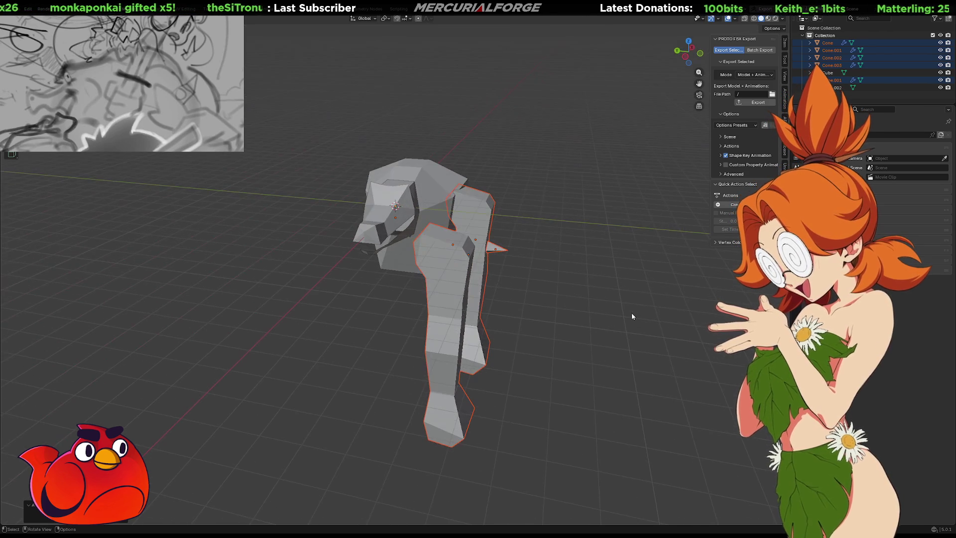
left_click(796, 234)
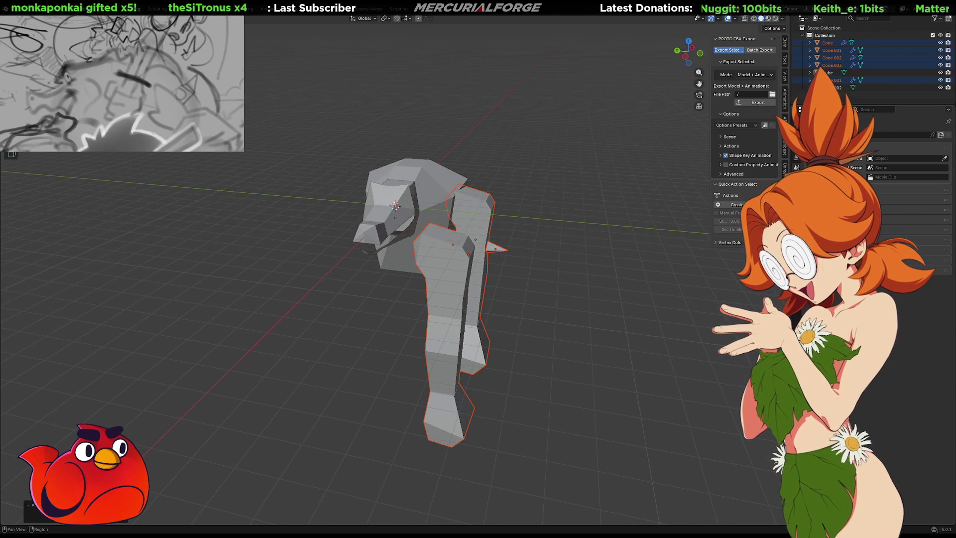
left_click(797, 204)
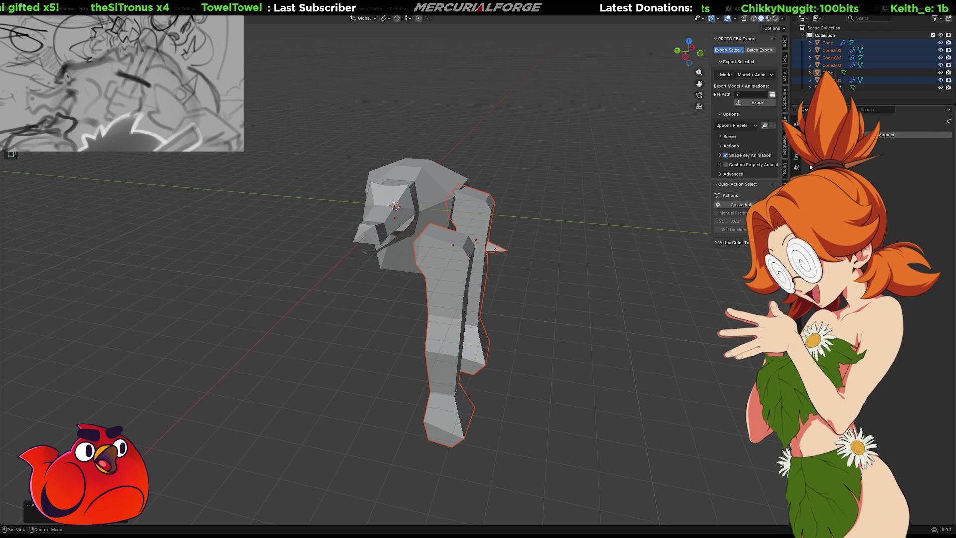
mouse_move(657, 232)
middle_mouse_down()
mouse_move(655, 252)
mouse_move(667, 235)
mouse_move(638, 236)
middle_mouse_up()
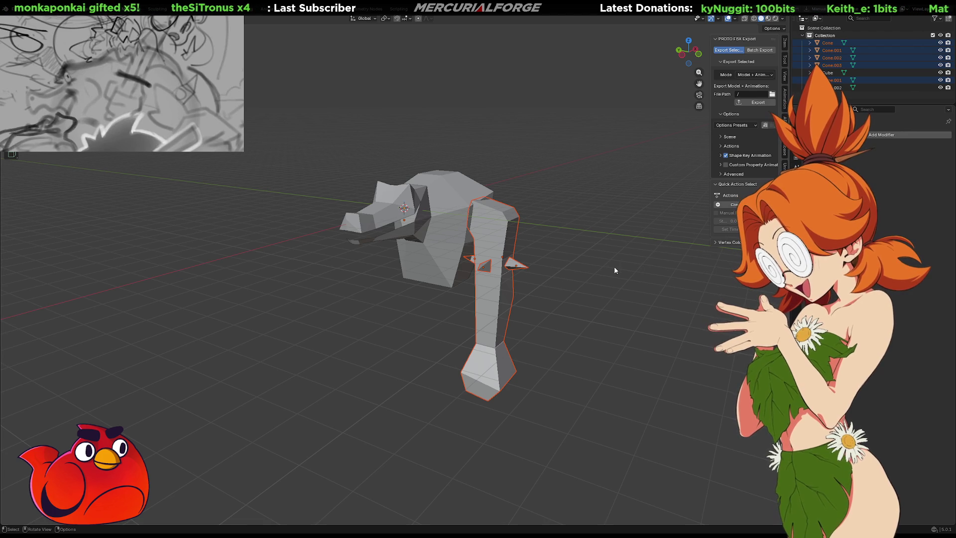
Step: Join the leg pieces into one object with Ctrl+J and make it active
key("ctrl+j")
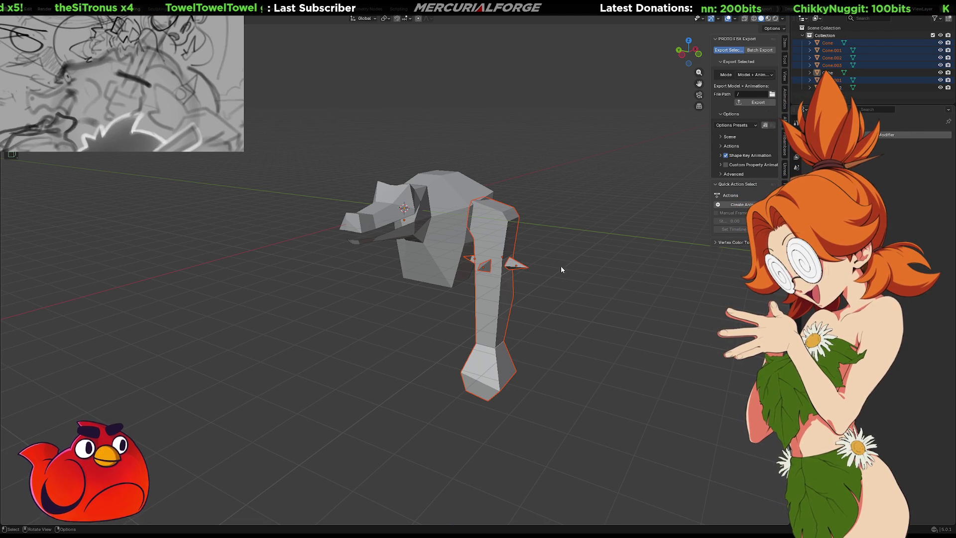
left_click(506, 246, "shift")
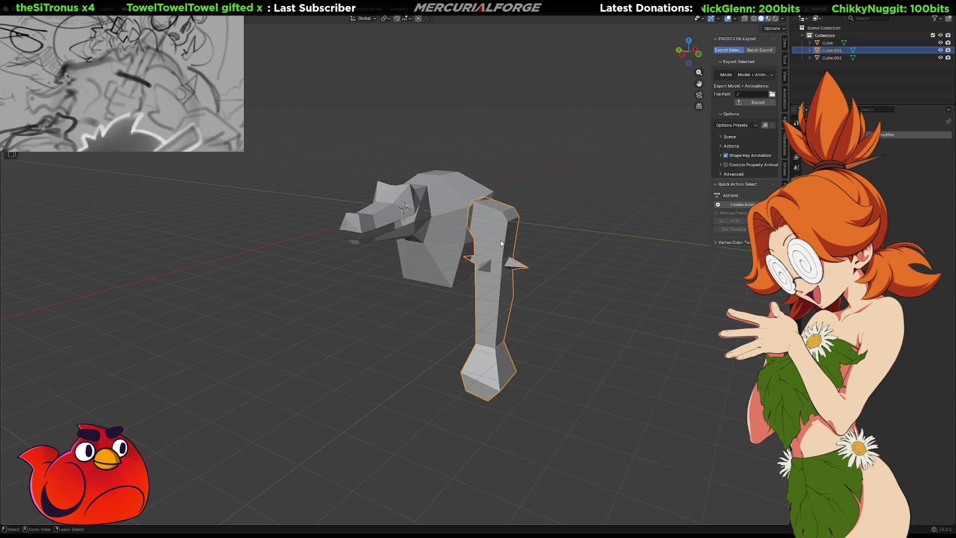
left_click(527, 244)
left_click(504, 251)
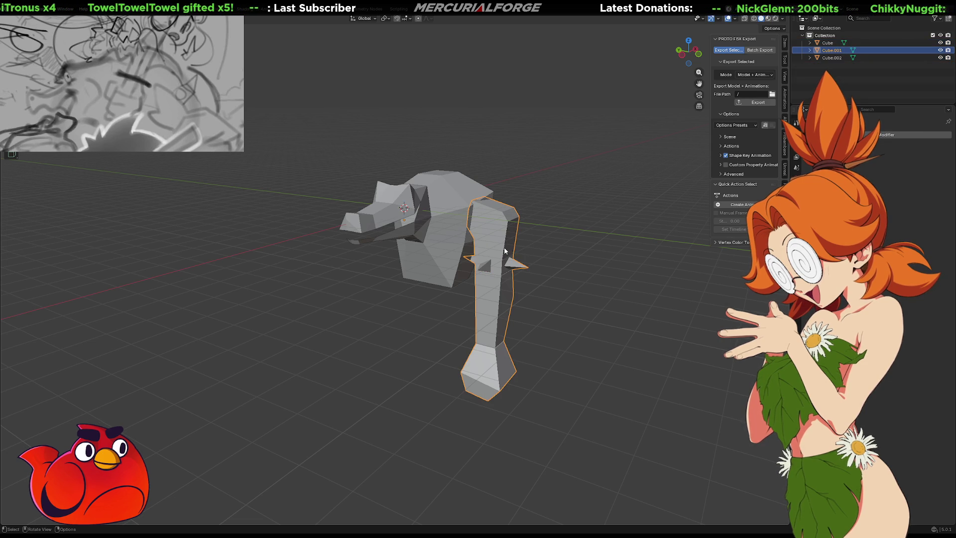
Step: Add a Mirror modifier to the leg, mirroring on Y instead of X
key("F3")
type("mirror")
key("Return")
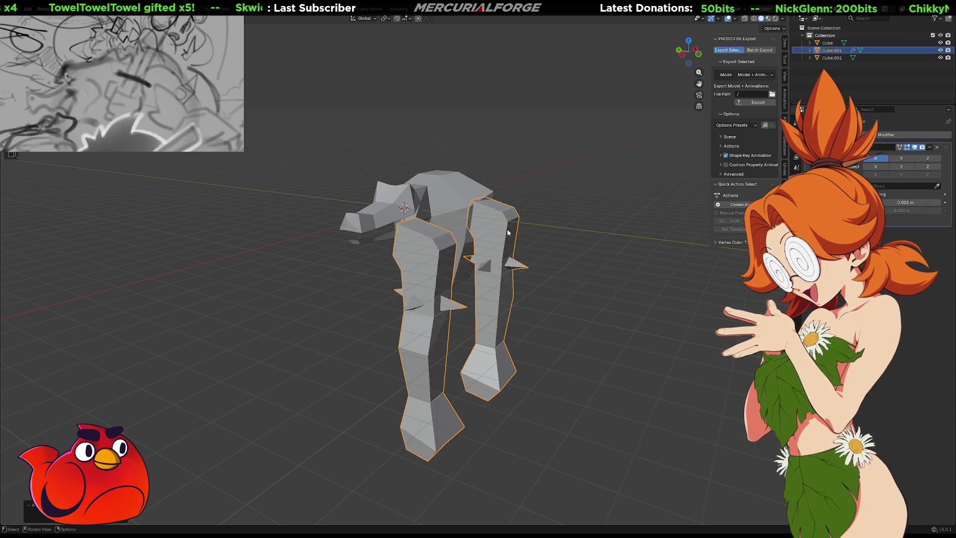
left_click(902, 159)
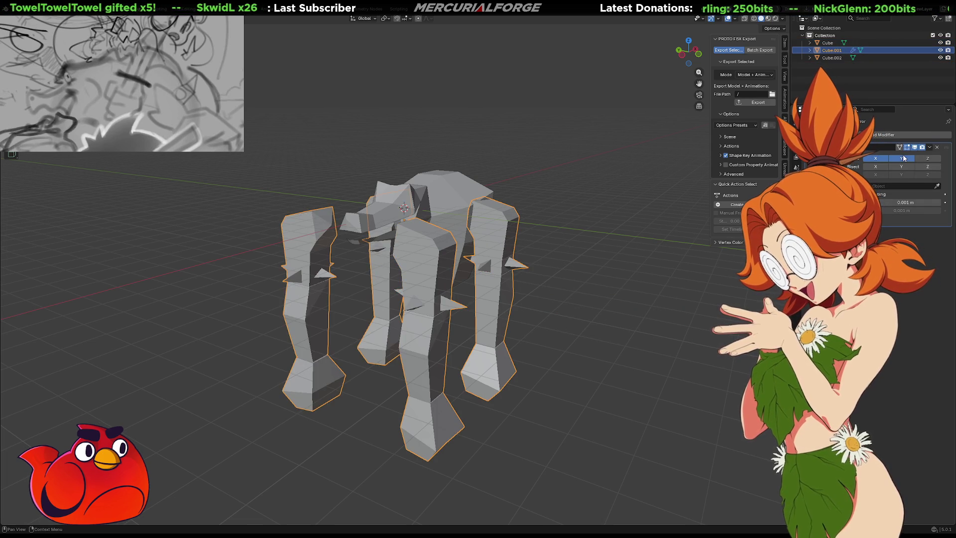
left_click(877, 159)
mouse_move(482, 321)
middle_mouse_down()
mouse_move(429, 334)
mouse_move(503, 328)
mouse_move(433, 321)
middle_mouse_up()
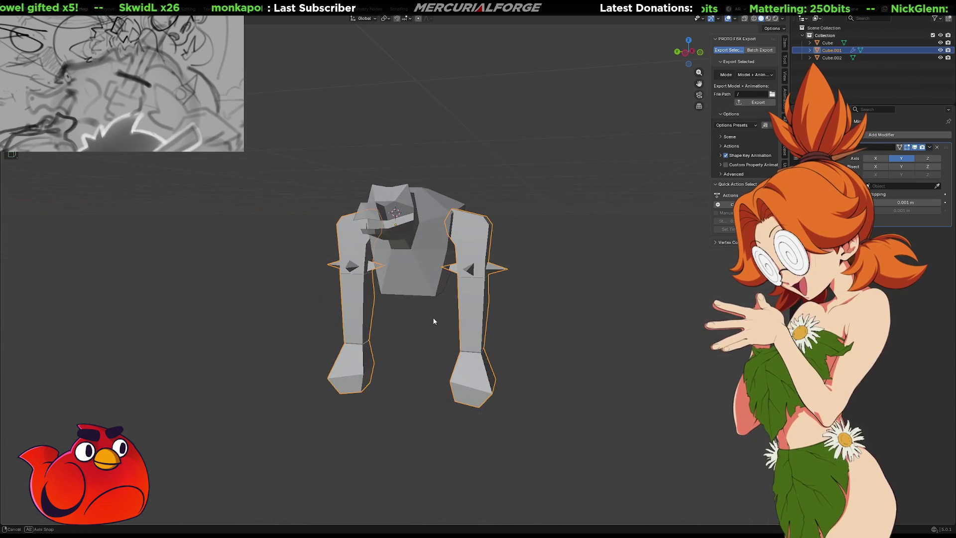
scroll(490, 321, "up", 2)
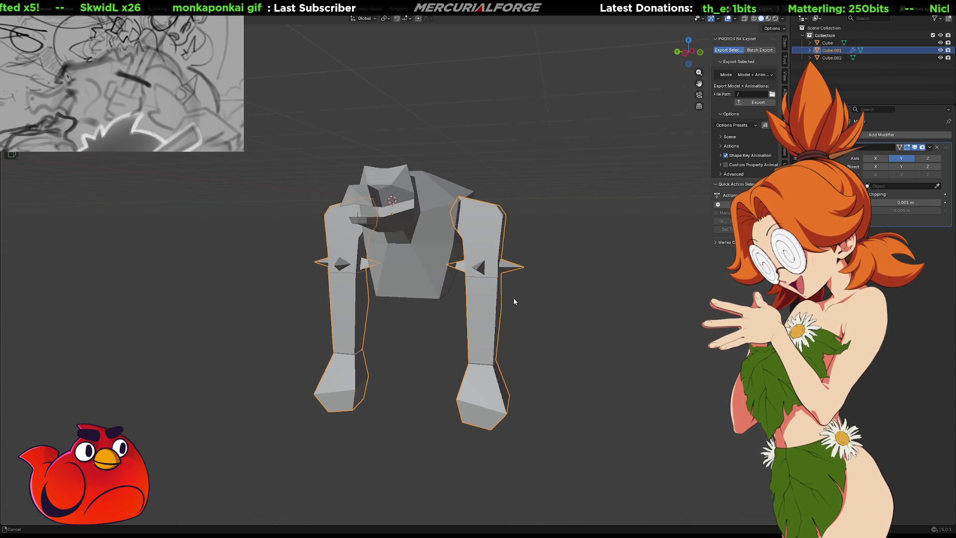
middle_click_drag(518, 300, 504, 297, "shift")
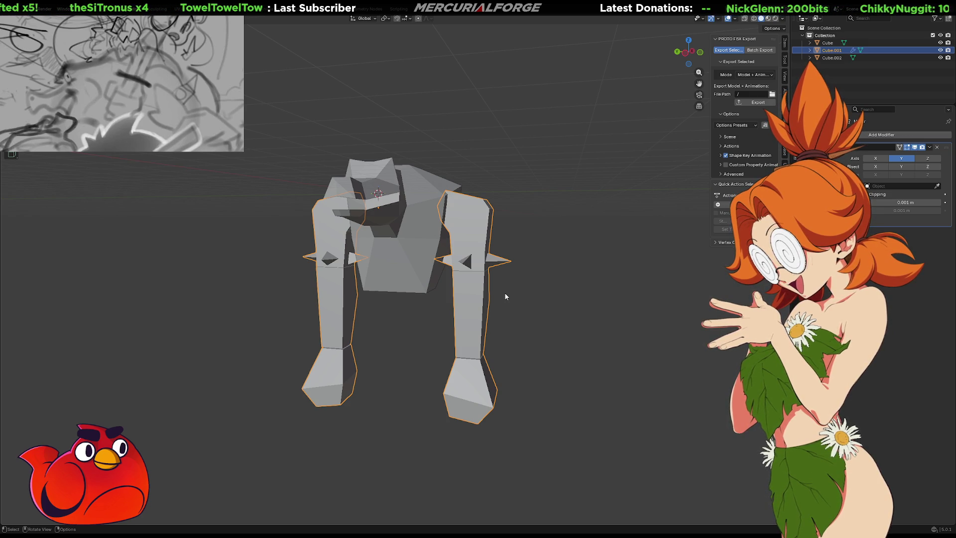
Step: Change the transform pivot point and scale the two legs down to about 0.78
middle_click_drag(596, 253, 441, 228)
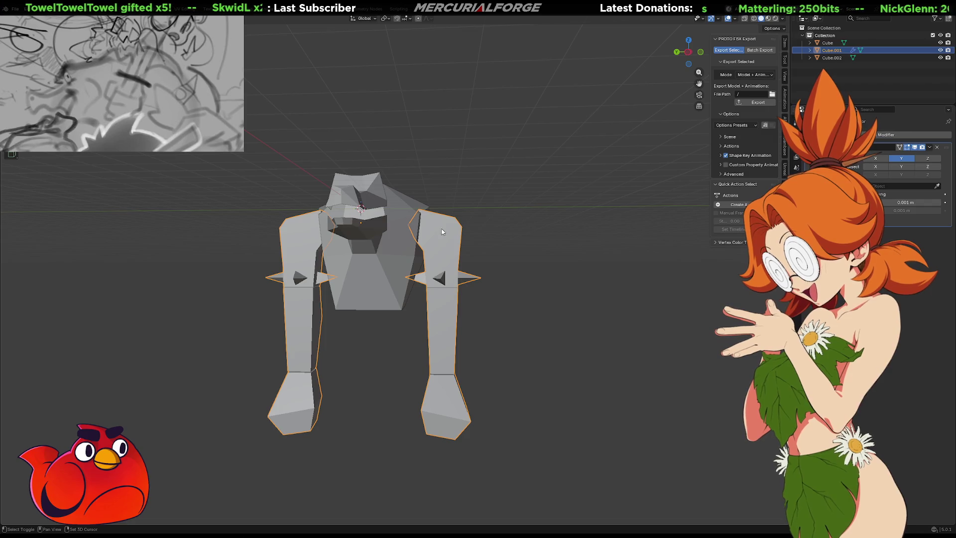
left_click(386, 19)
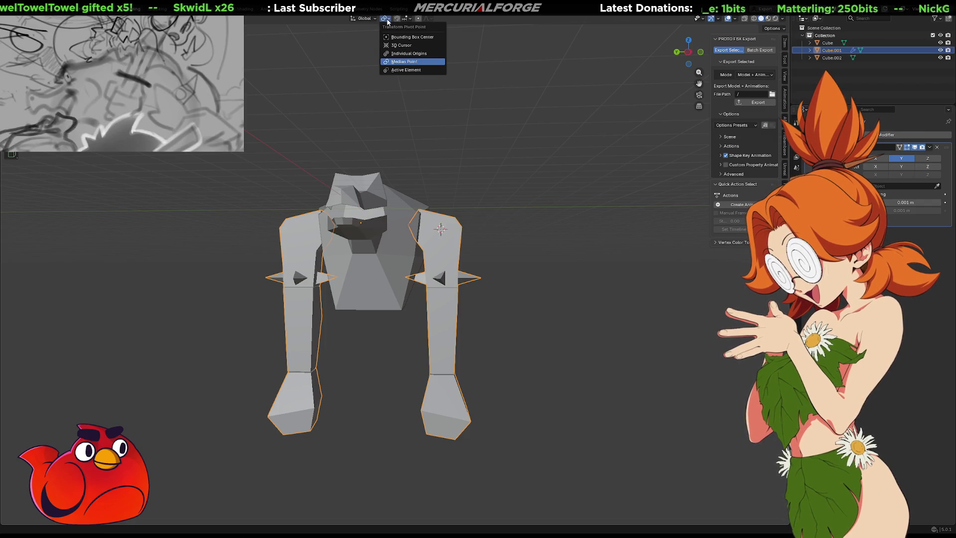
left_click(401, 48)
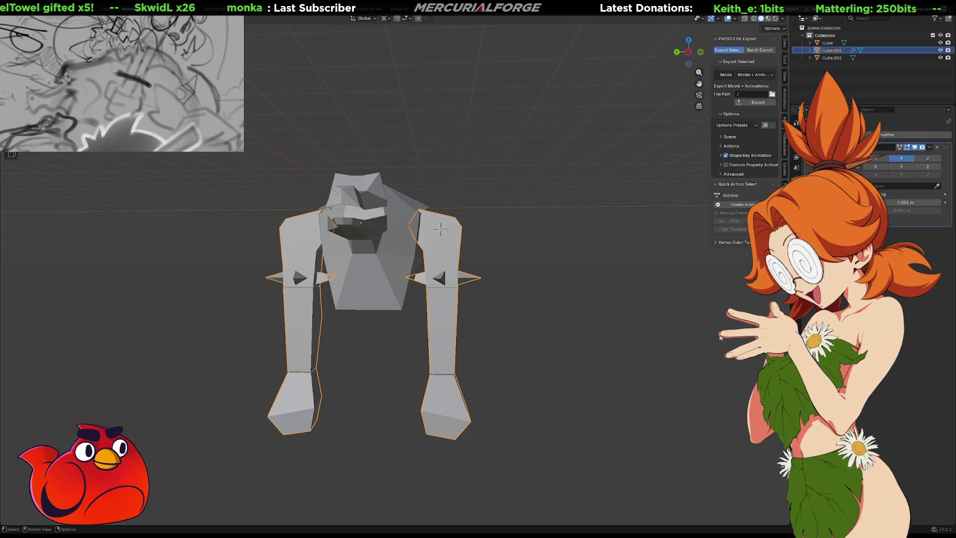
key("s")
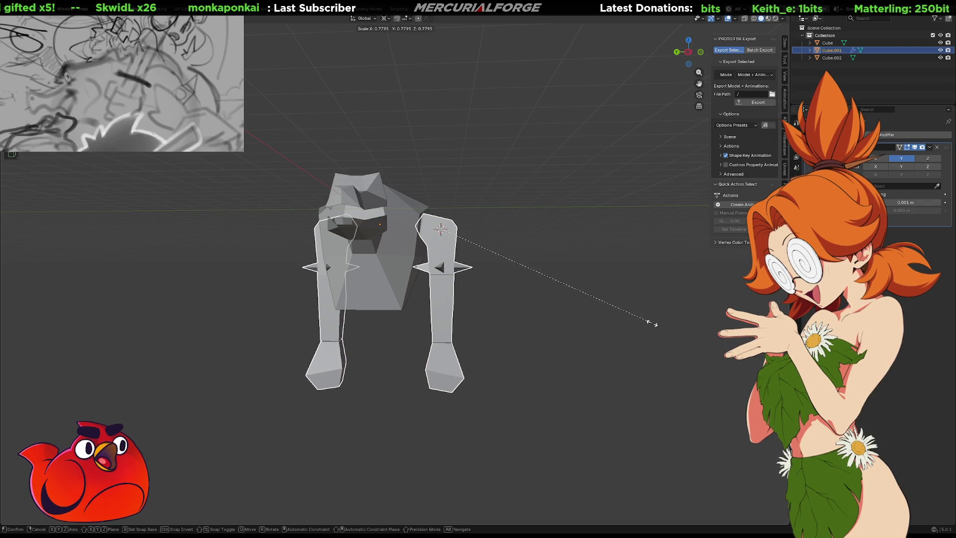
left_click(652, 325)
Step: Apply All Transforms to the scaled legs
key("shift+a")
mouse_move(653, 325)
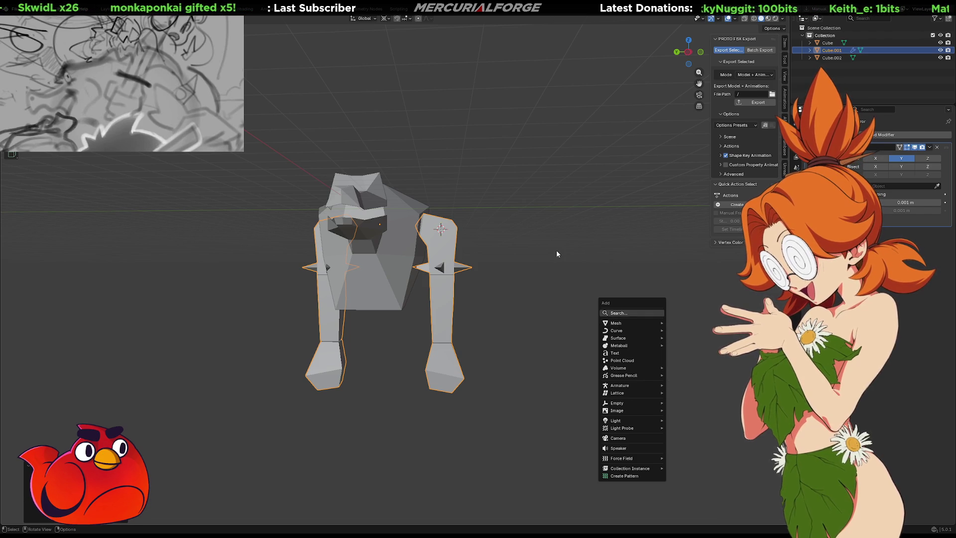
key("Escape")
key("ctrl+a")
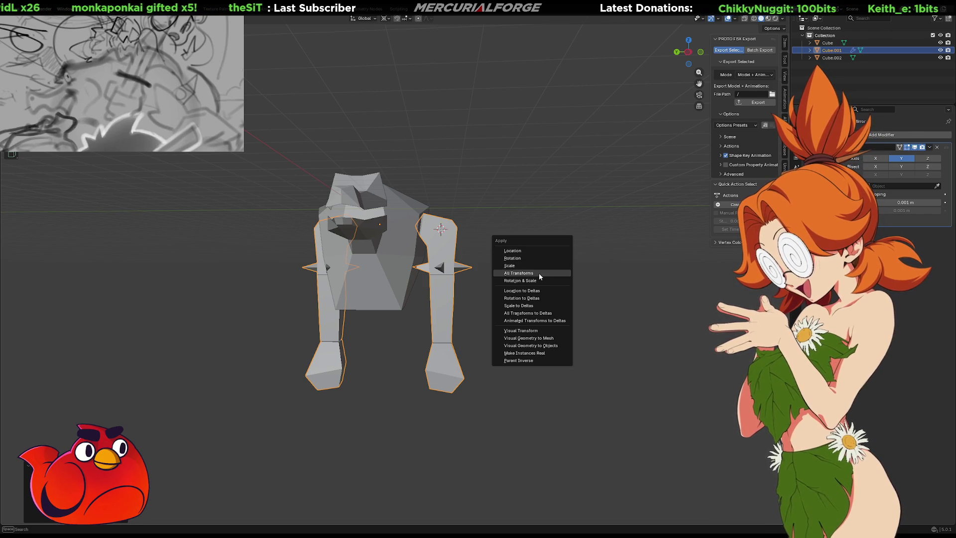
left_click(538, 272)
middle_click_drag(538, 272, 592, 287)
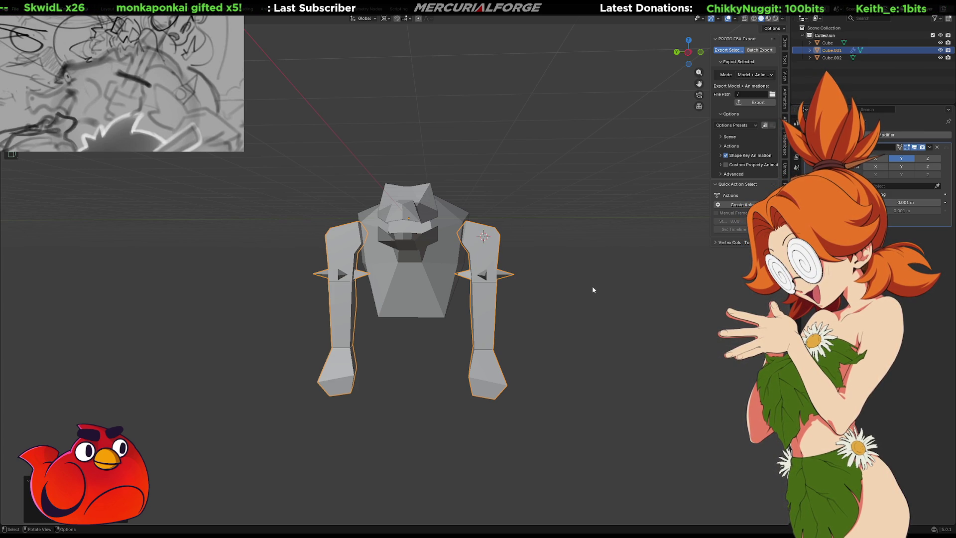
Step: Move the front legs lower and scale them up slightly
key("g")
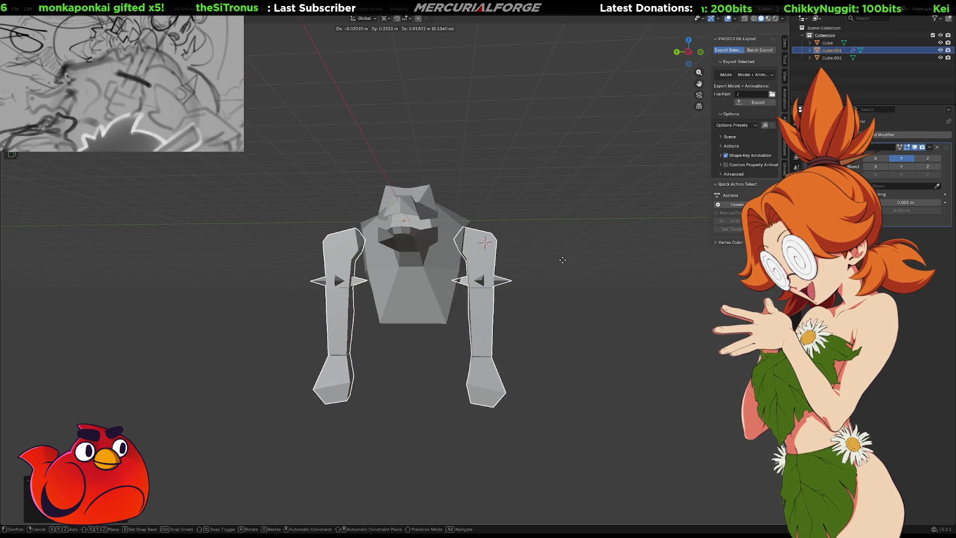
left_click(562, 256)
mouse_move(562, 256)
middle_mouse_down()
mouse_move(586, 264)
mouse_move(551, 272)
mouse_move(444, 264)
mouse_move(505, 269)
middle_mouse_up()
key("s")
left_click(542, 269)
Step: Apply all transforms to the legs, then slide them along X beneath the torso
key("ctrl+a")
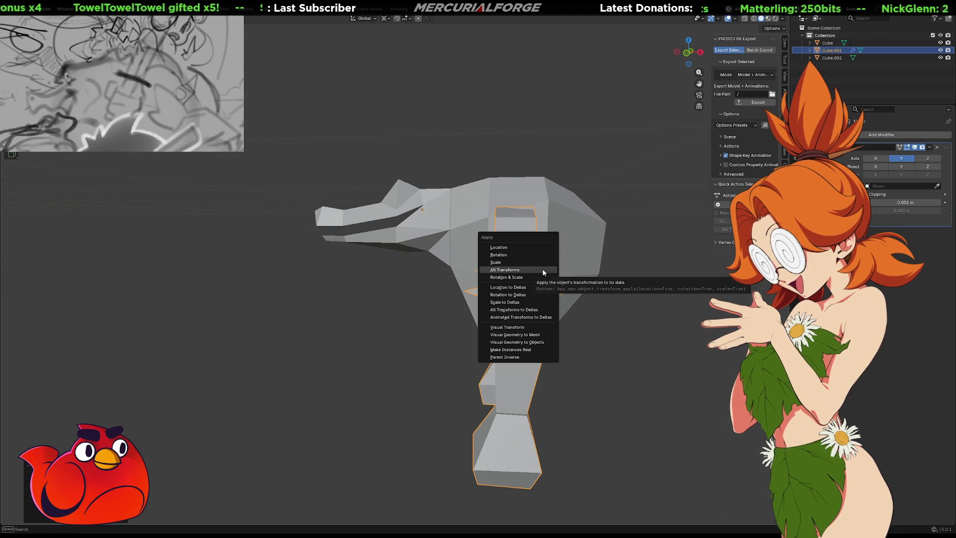
left_click(542, 269)
key("g")
key("z")
key("x")
left_click(549, 270)
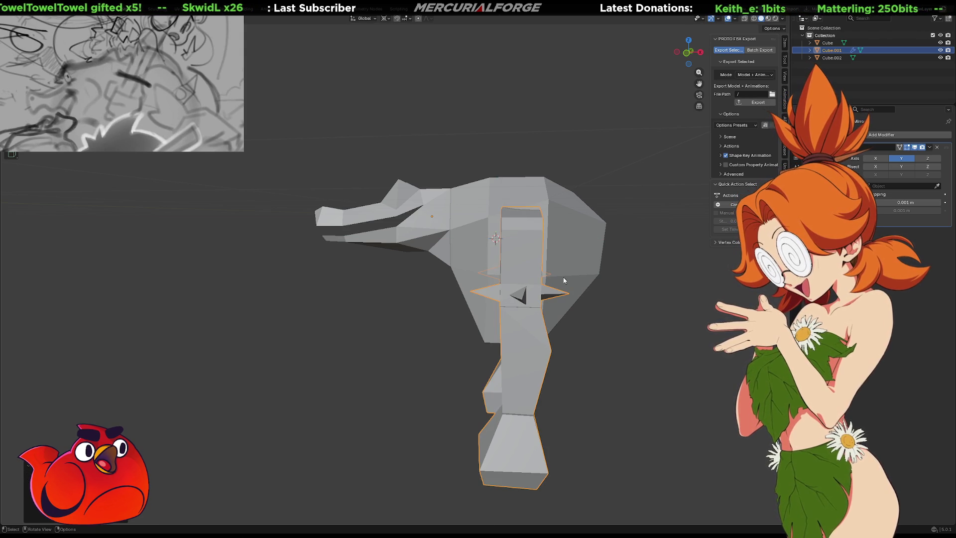
mouse_move(672, 309)
middle_mouse_down()
mouse_move(612, 318)
mouse_move(693, 316)
mouse_move(527, 309)
mouse_move(516, 286)
mouse_move(516, 304)
mouse_move(476, 294)
mouse_move(503, 286)
mouse_move(486, 274)
mouse_move(606, 272)
middle_mouse_up()
mouse_move(498, 279)
middle_mouse_down()
mouse_move(408, 284)
mouse_move(477, 286)
mouse_move(455, 257)
mouse_move(448, 208)
middle_mouse_up()
Step: In Edit Mode on the Cube body, pull a side face about 2.36 m along X
left_click(417, 239)
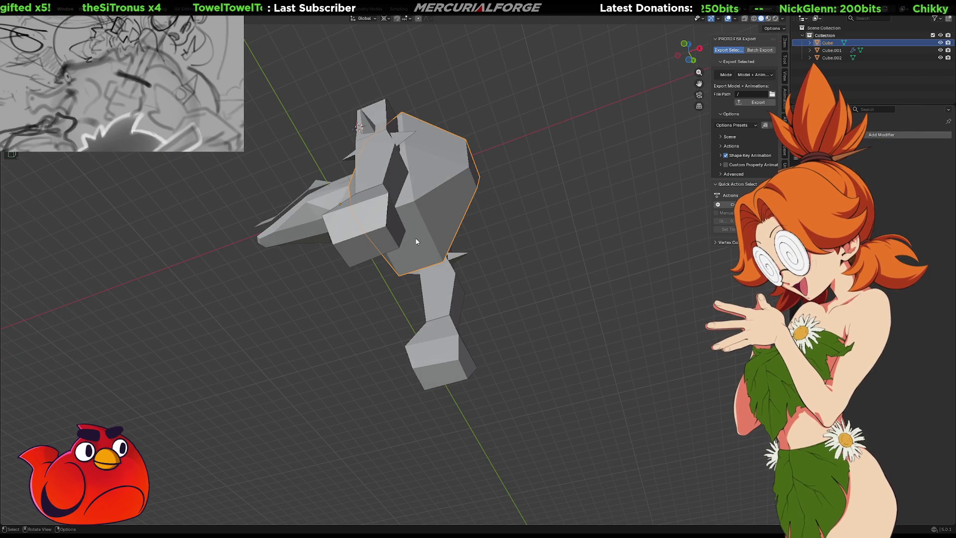
key("Tab")
left_click(416, 239)
key("g")
key("y")
key("x")
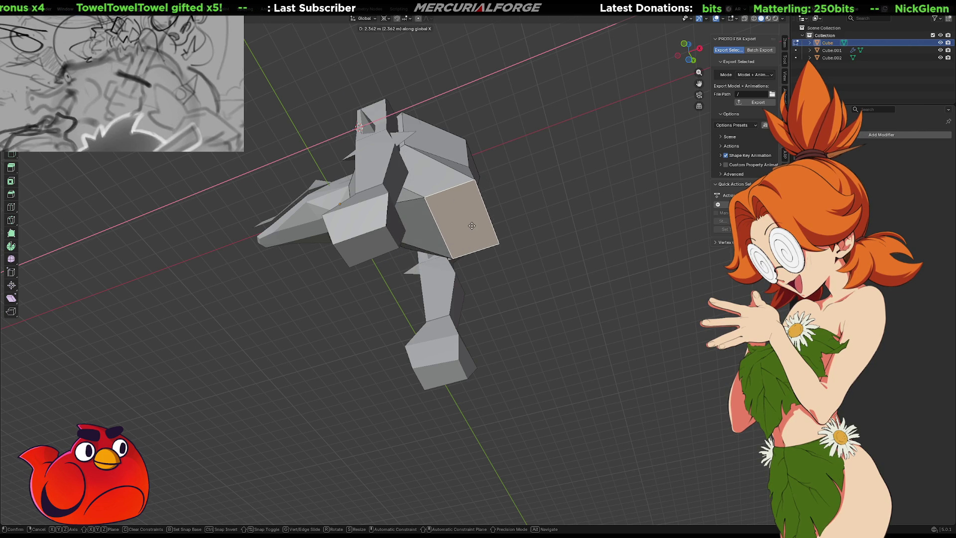
left_click(471, 226)
mouse_move(472, 225)
middle_mouse_down()
mouse_move(496, 260)
mouse_move(496, 290)
mouse_move(537, 281)
mouse_move(619, 299)
mouse_move(573, 315)
mouse_move(596, 288)
middle_mouse_up()
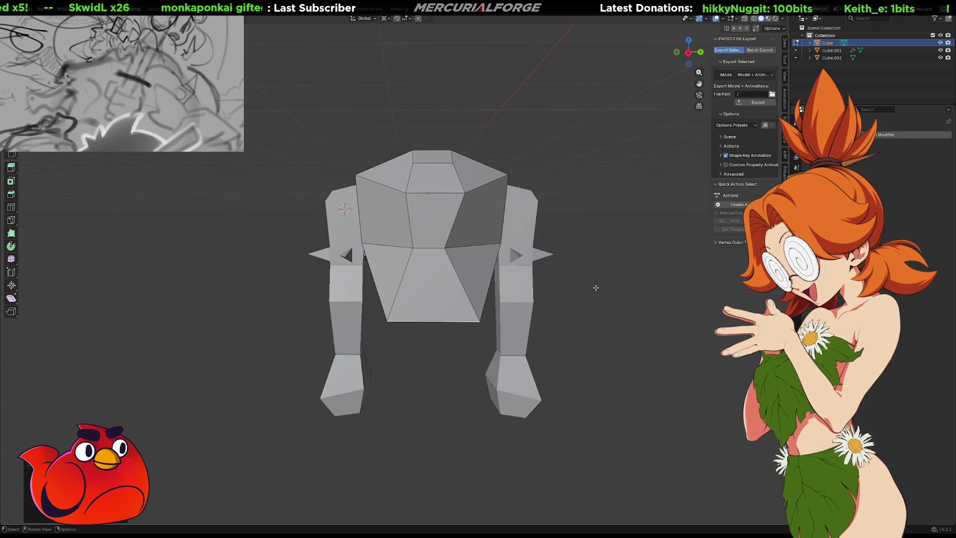
Step: Set the pivot to Median Point and scale the torso along Y to about 0.9
key("r")
key("z")
key("Escape")
left_click(386, 18)
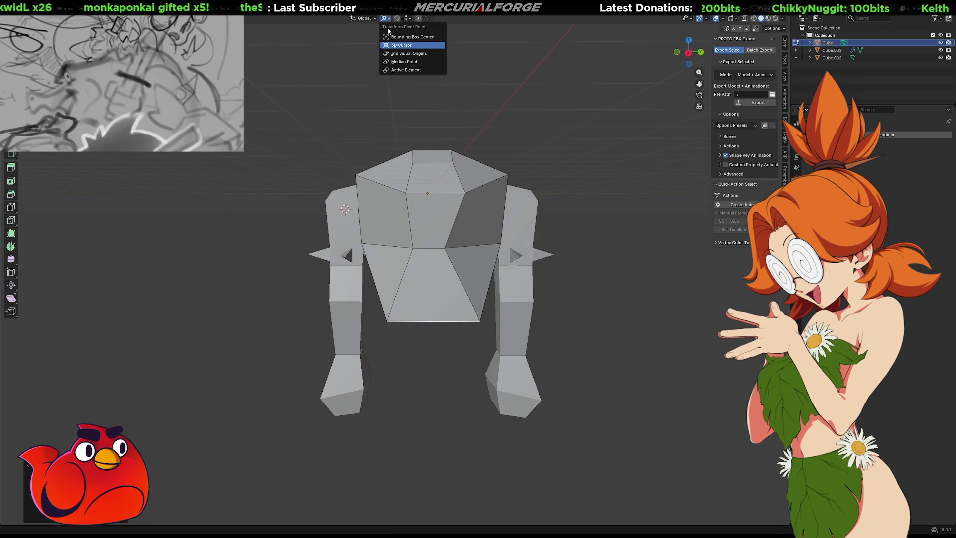
left_click(398, 61)
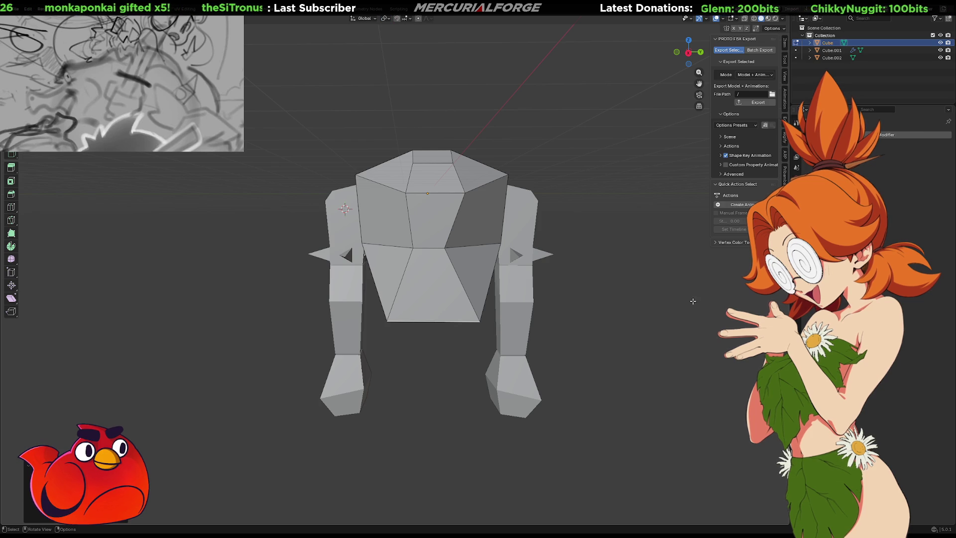
key("s")
key("x")
key("z")
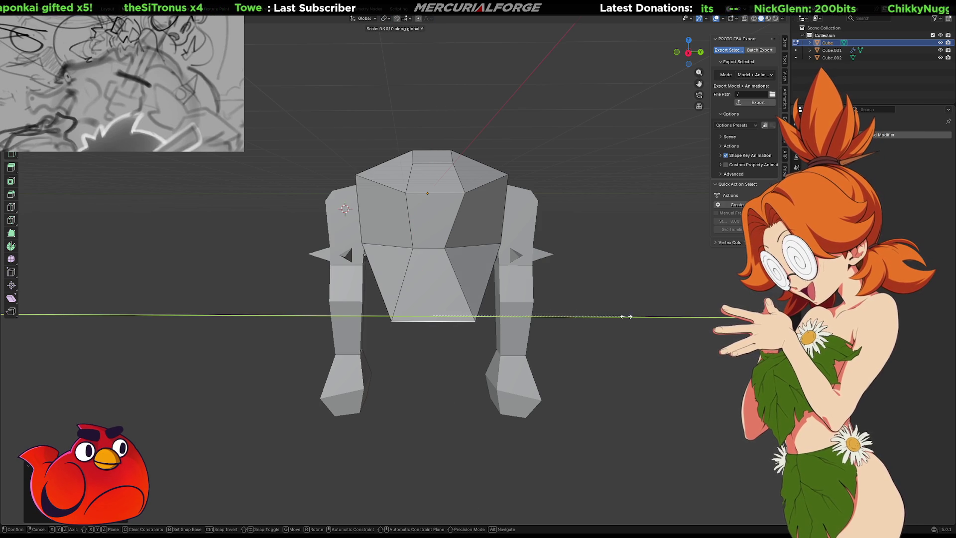
left_click(608, 316)
mouse_move(608, 316)
middle_mouse_down()
mouse_move(519, 269)
mouse_move(477, 271)
mouse_move(466, 282)
middle_mouse_up()
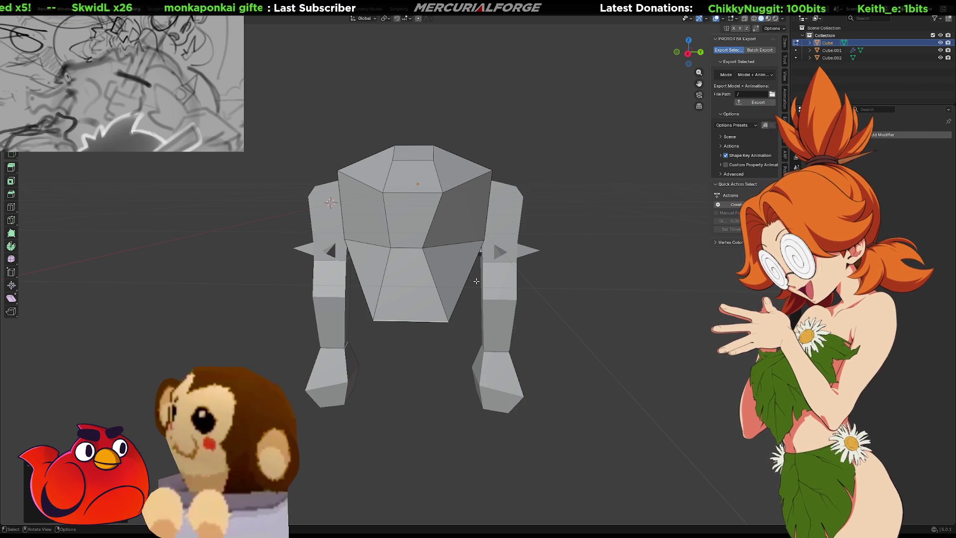
Step: Select the edge loop around the middle of the torso and shift it along Y
mouse_move(427, 258)
middle_mouse_down()
mouse_move(428, 331)
mouse_move(427, 269)
mouse_move(429, 277)
middle_mouse_up()
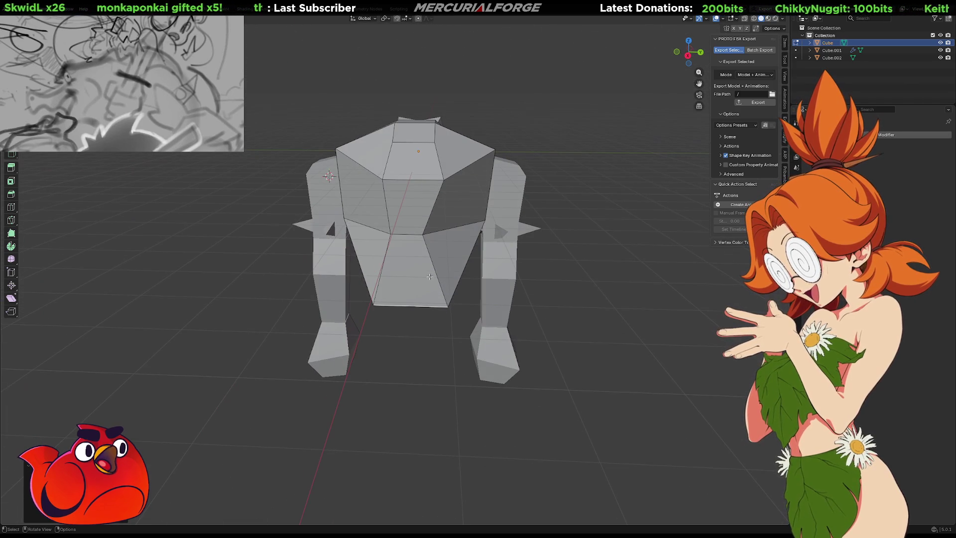
left_click(444, 238, "alt")
key("g")
key("x")
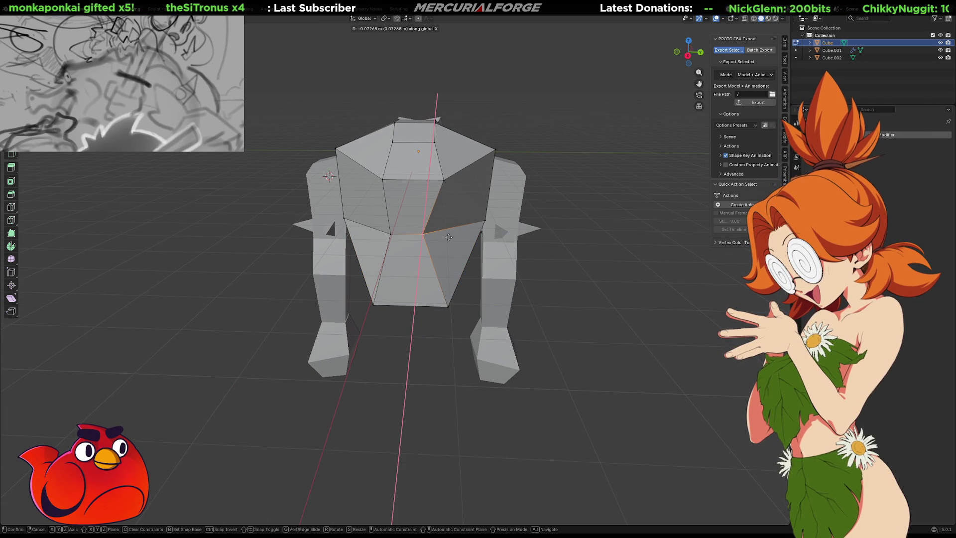
key("y")
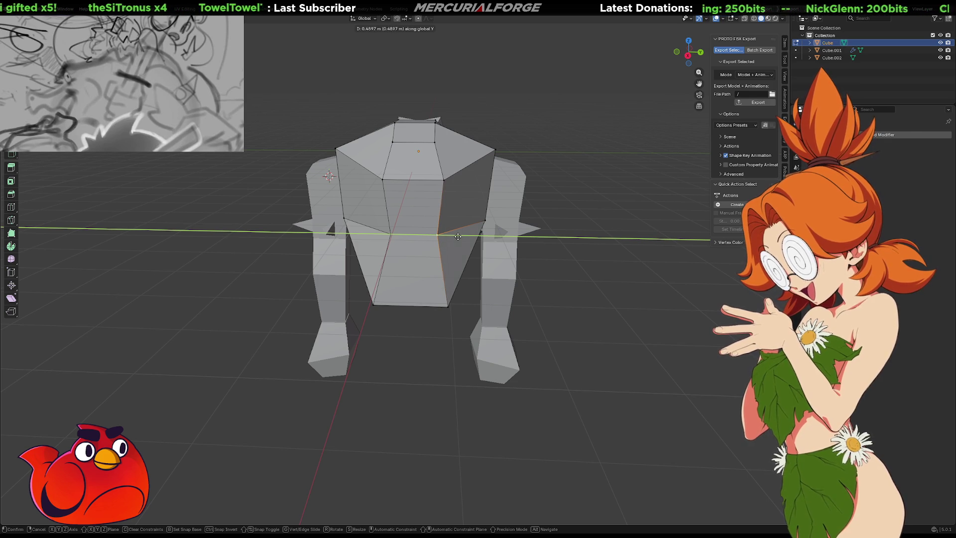
left_click(457, 238)
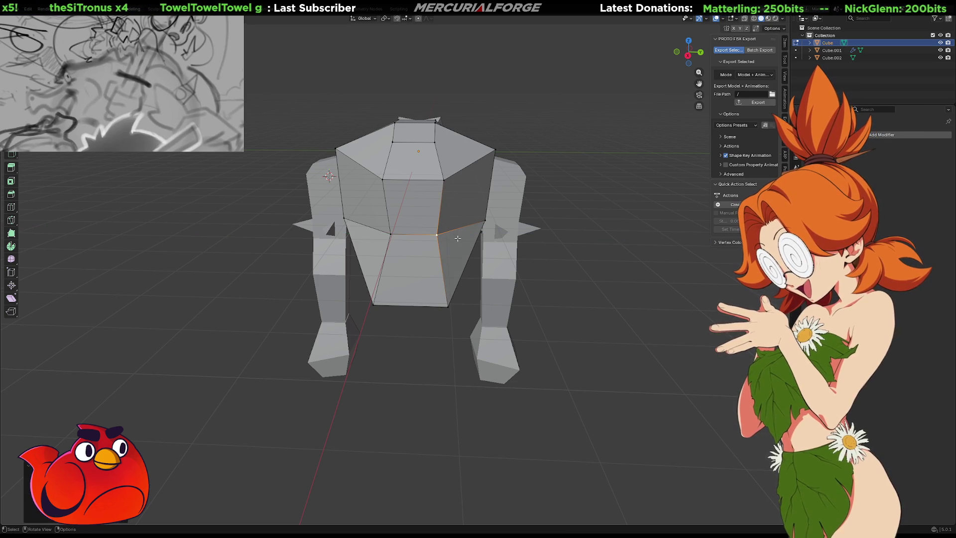
mouse_move(384, 272)
middle_mouse_down()
mouse_move(443, 277)
mouse_move(547, 241)
mouse_move(512, 241)
mouse_move(522, 222)
middle_mouse_up()
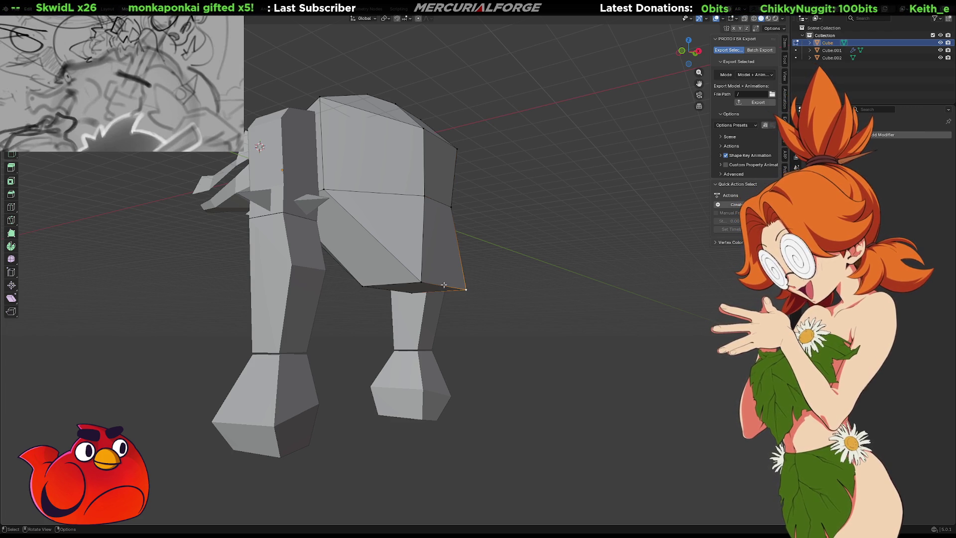
Step: Raise the selected torso edge along Z
key("g")
key("z")
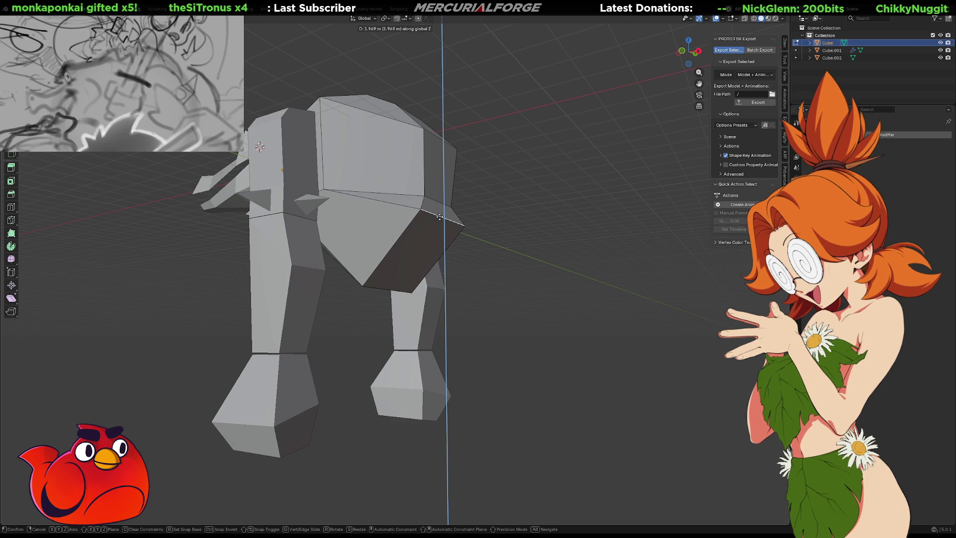
left_click(440, 217)
middle_click_drag(514, 234, 465, 247)
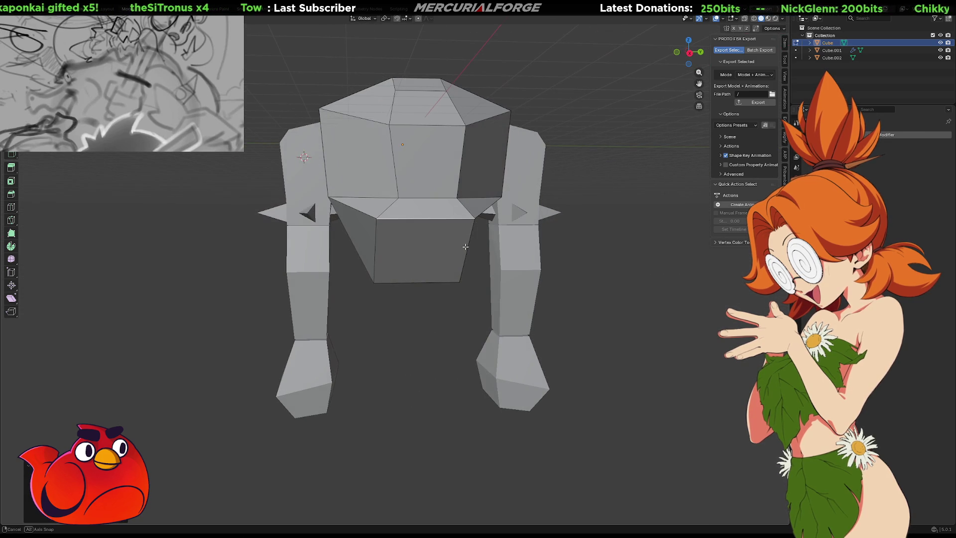
Step: Scale the lower body along Y
key("g")
key("z")
key("y")
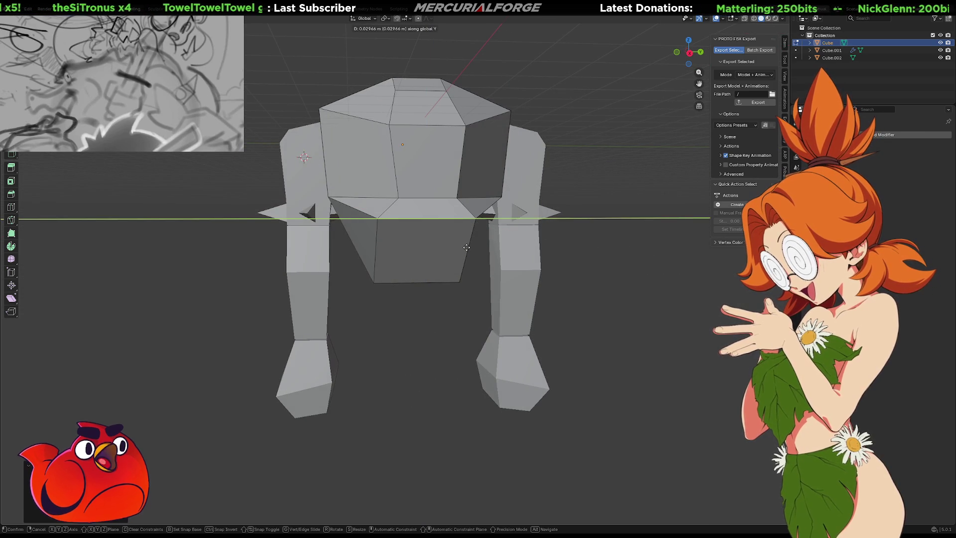
key("s")
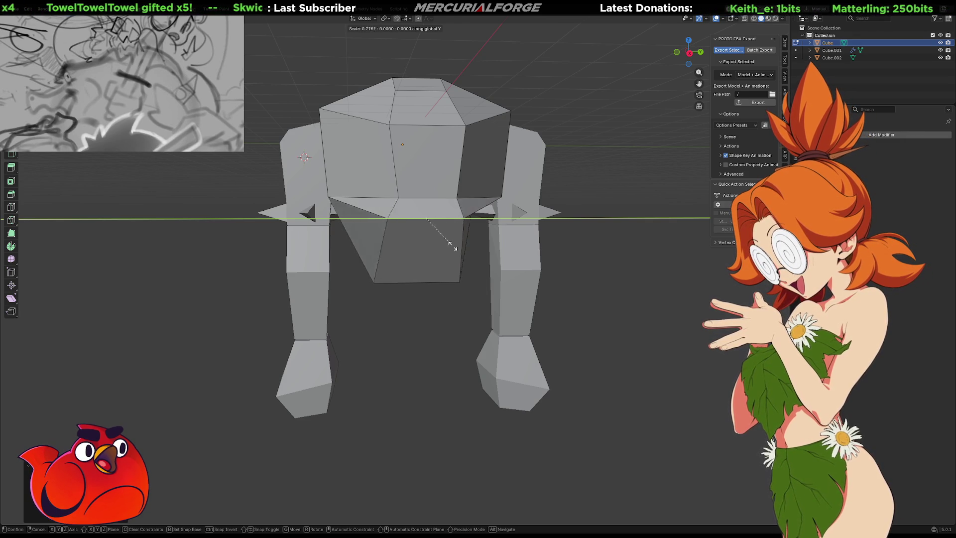
left_click(453, 242)
middle_click_drag(442, 206, 437, 210)
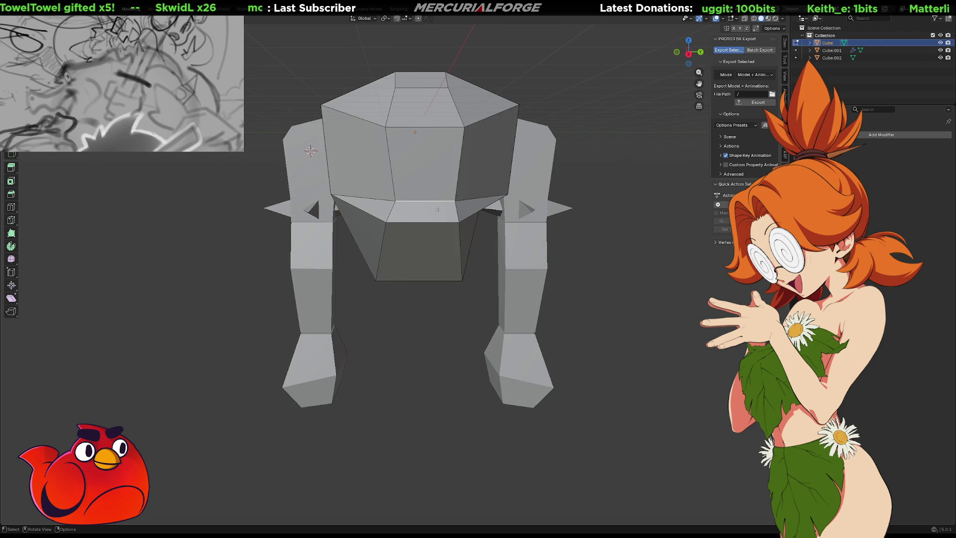
Step: Stretch the body further along Y
key("s")
key("x")
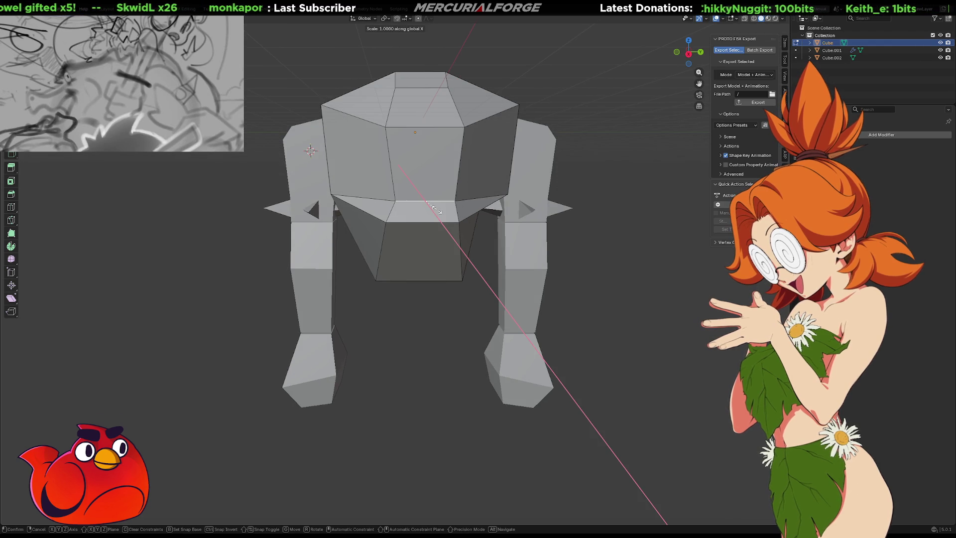
key("z")
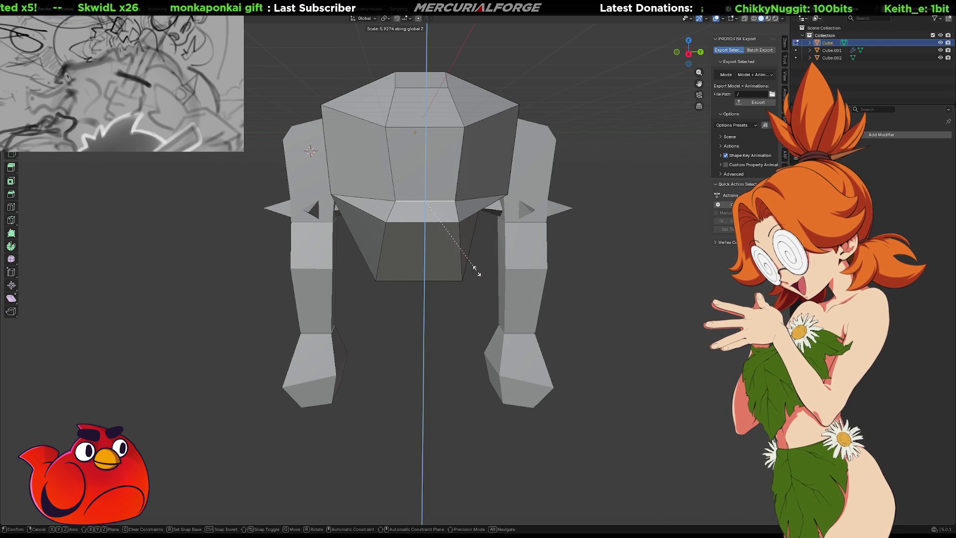
key("y")
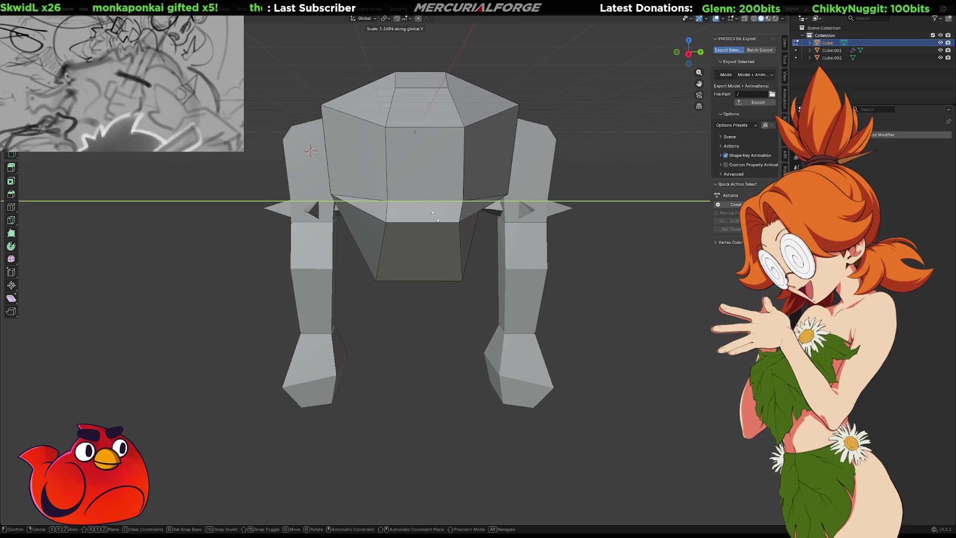
left_click(436, 217)
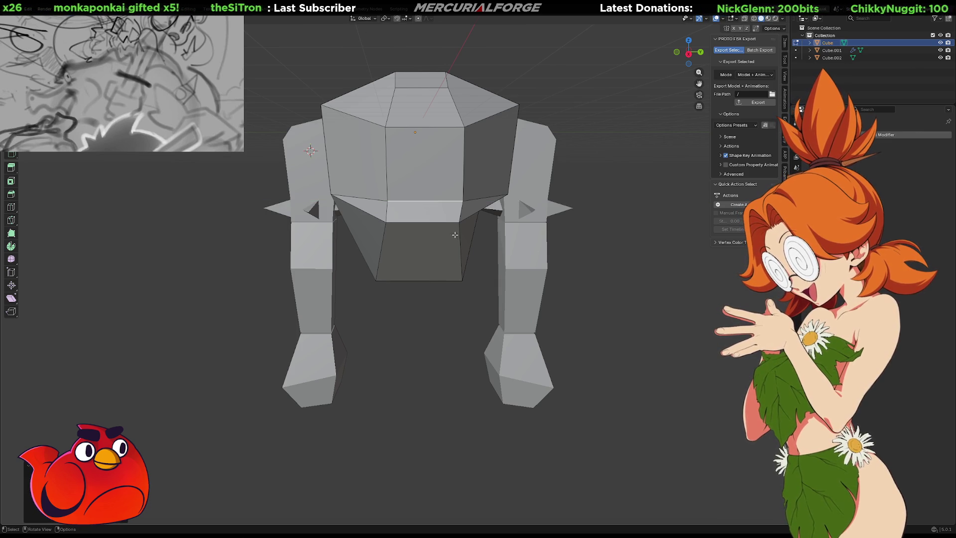
mouse_move(464, 238)
middle_mouse_down()
mouse_move(459, 297)
mouse_move(465, 190)
middle_mouse_up()
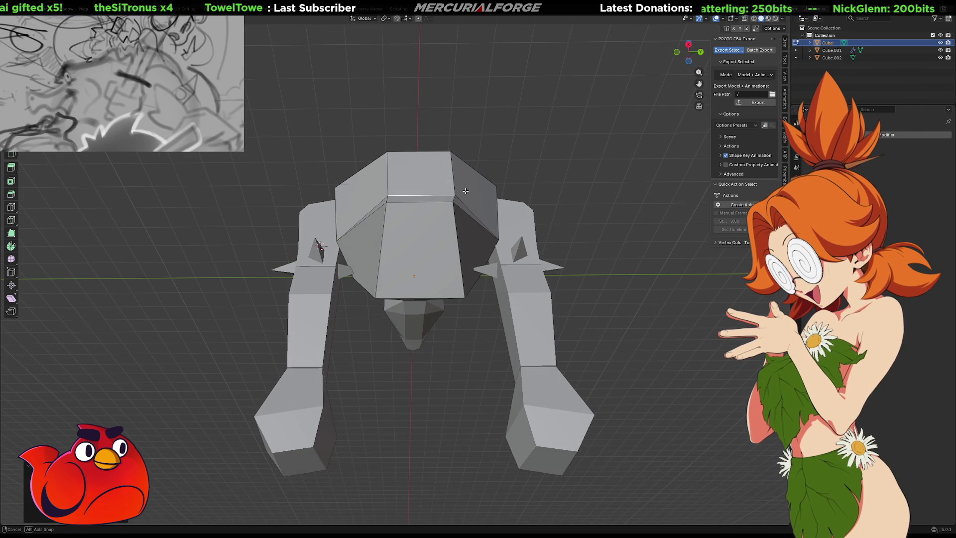
middle_click_drag(465, 190, 503, 232)
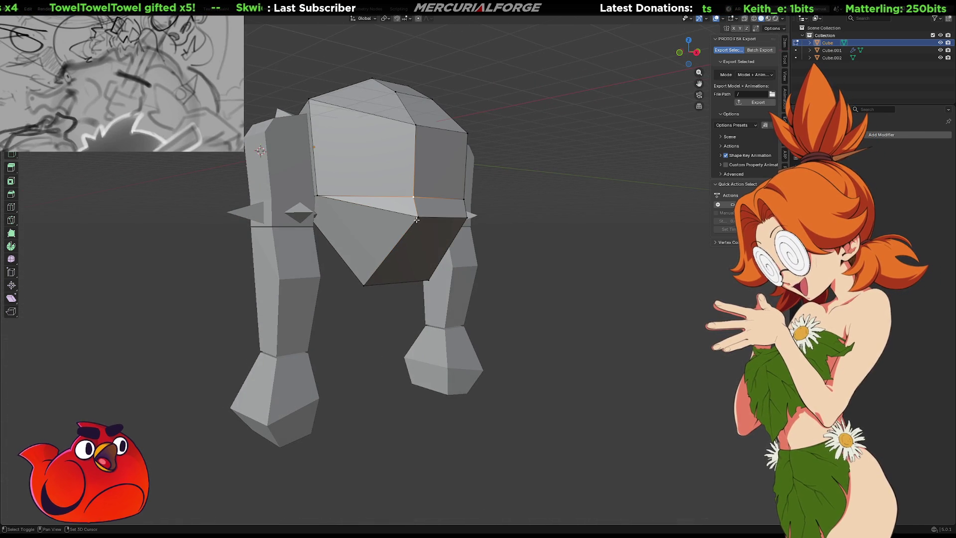
Step: Tuck in the stray vertex under the body to remove the sliver face, then start a bevel
key("ctrl+z")
middle_click_drag(457, 217, 433, 209)
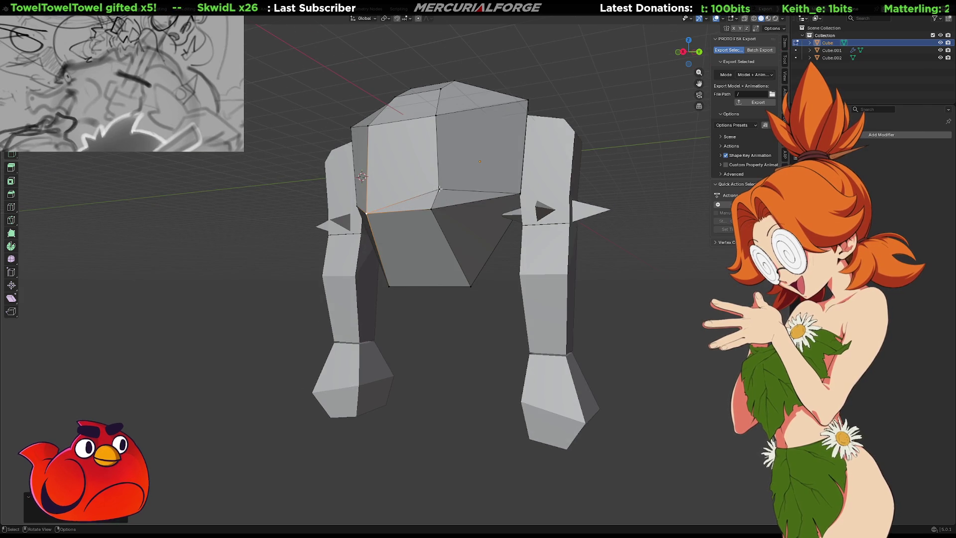
middle_click_drag(430, 228, 504, 230)
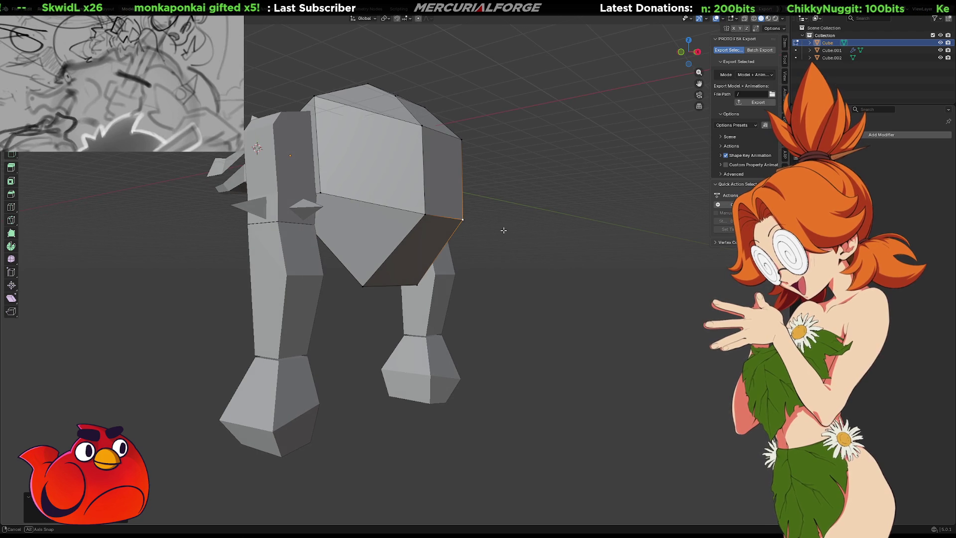
mouse_move(503, 230)
middle_mouse_down()
mouse_move(634, 232)
mouse_move(490, 235)
middle_mouse_up()
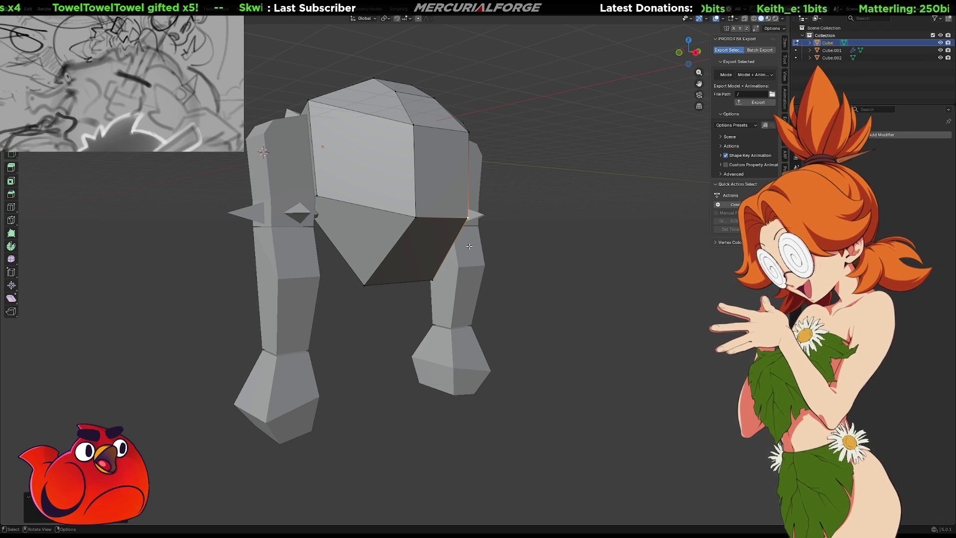
mouse_move(515, 277)
middle_mouse_down()
mouse_move(498, 284)
mouse_move(506, 267)
mouse_move(458, 288)
mouse_move(433, 272)
middle_mouse_up()
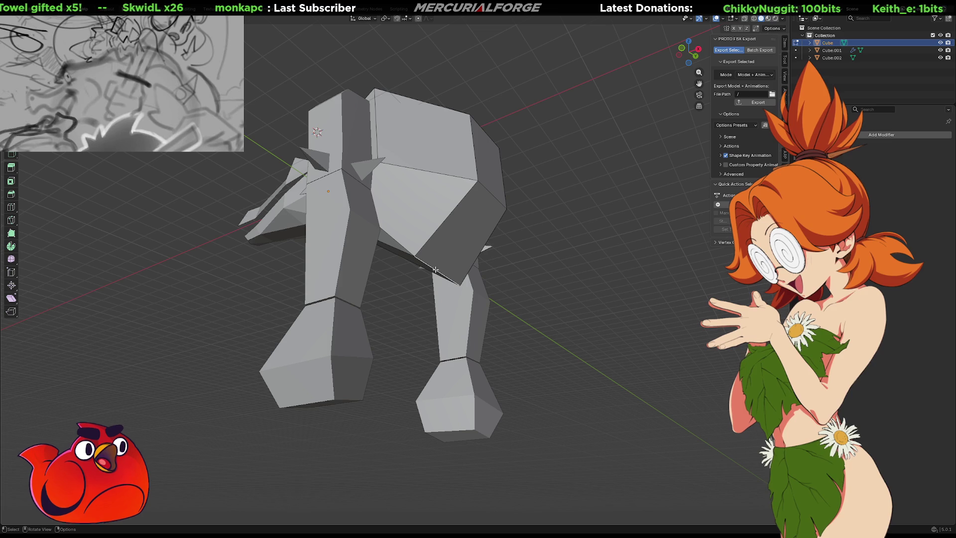
key("ctrl+b")
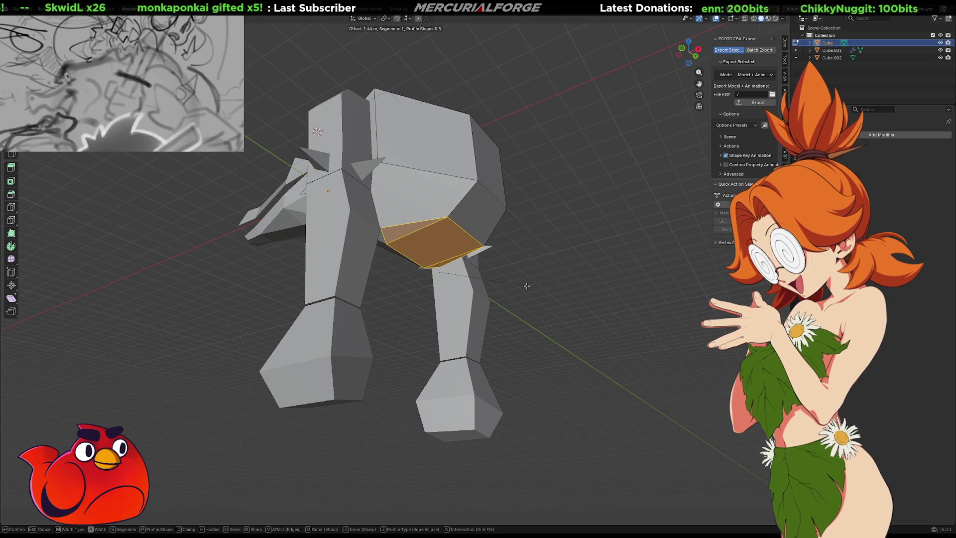
Step: Confirm the one-segment bevel on the lower torso edge and merge a corner vertex into its neighbour
left_click(514, 285)
mouse_move(514, 286)
middle_mouse_down()
mouse_move(619, 284)
mouse_move(741, 256)
mouse_move(728, 197)
middle_mouse_up()
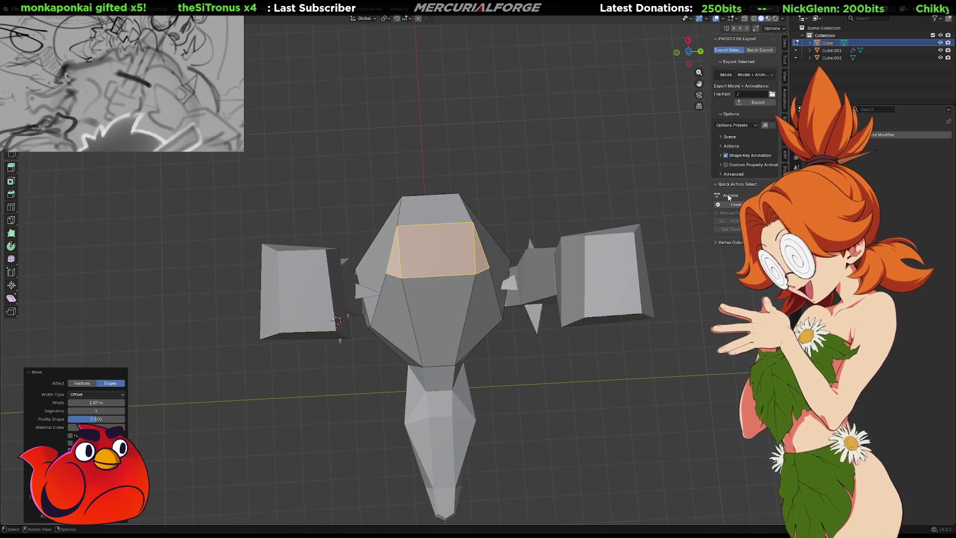
key("alt+a")
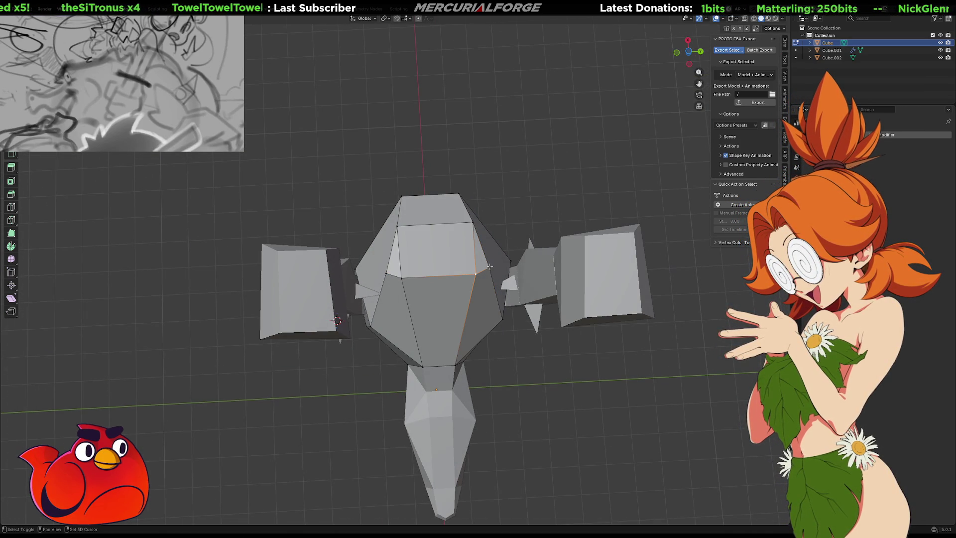
key("m")
left_click(437, 277)
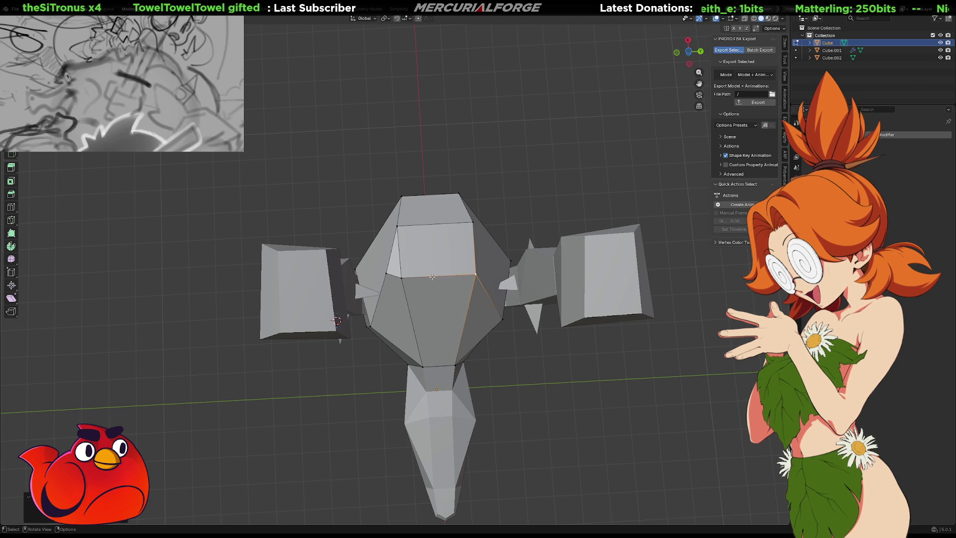
left_click(401, 278)
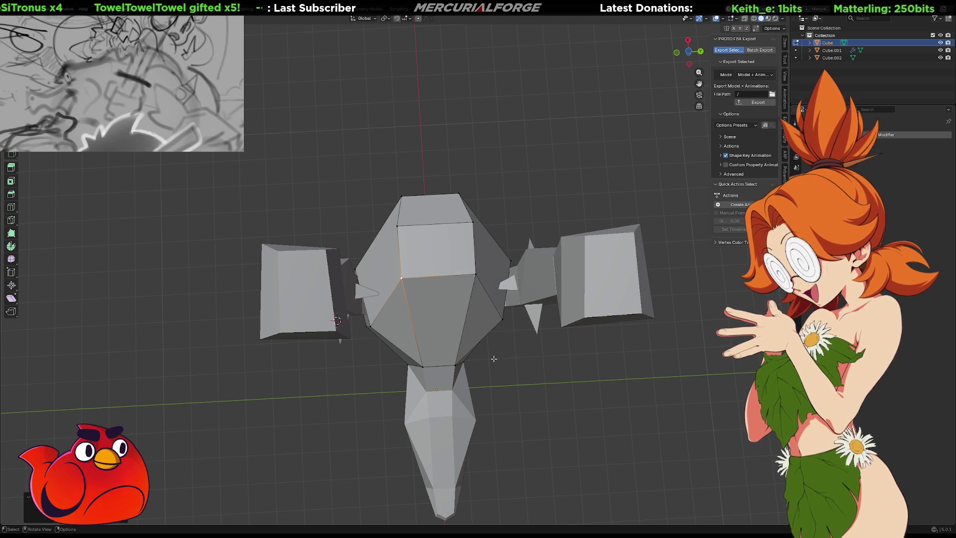
mouse_move(524, 375)
middle_mouse_down()
mouse_move(508, 320)
mouse_move(512, 348)
mouse_move(535, 367)
mouse_move(518, 376)
mouse_move(259, 359)
mouse_move(281, 368)
mouse_move(446, 360)
mouse_move(454, 348)
mouse_move(541, 335)
mouse_move(543, 319)
mouse_move(606, 348)
mouse_move(656, 327)
mouse_move(492, 309)
mouse_move(444, 330)
middle_mouse_up()
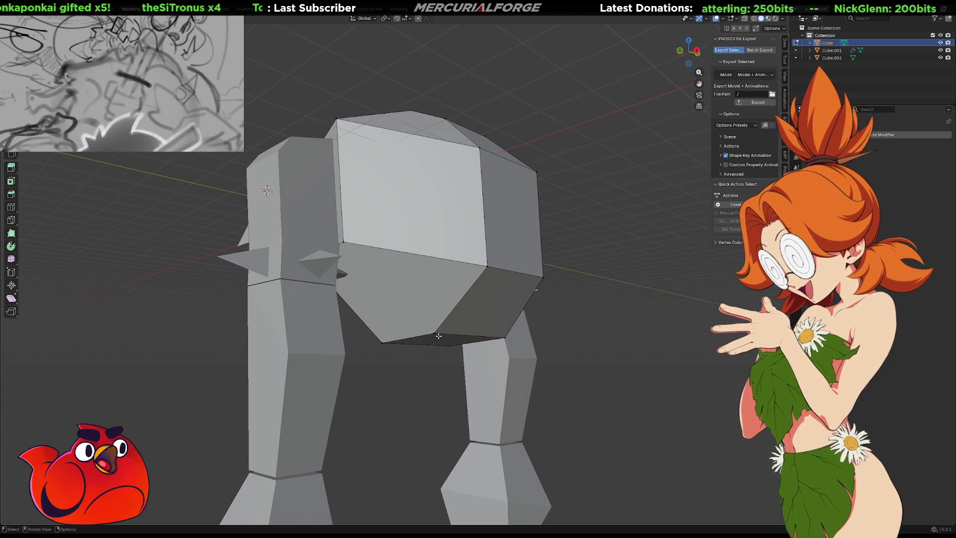
Step: Connect the underside face's right corner and bottom vertices with a new edge using J
middle_click_drag(347, 241, 416, 260)
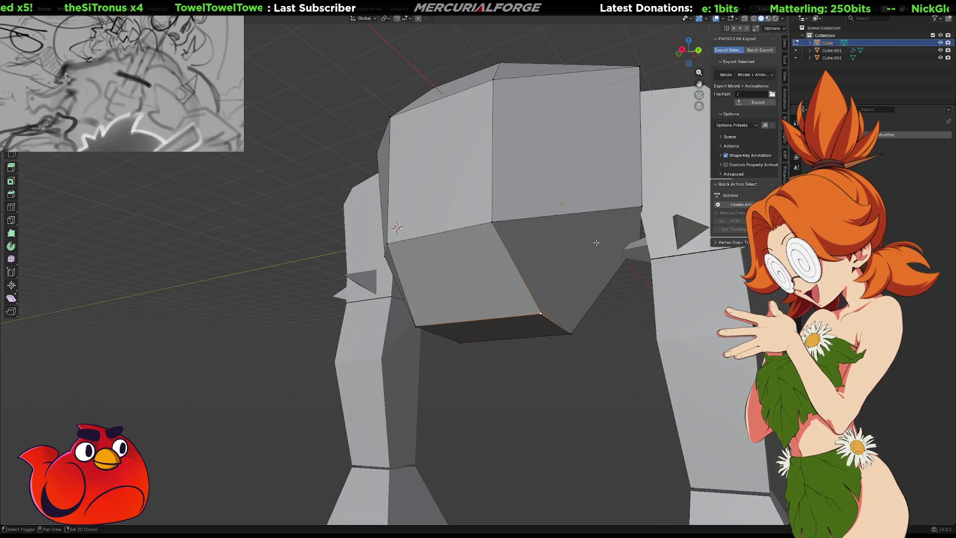
key("j")
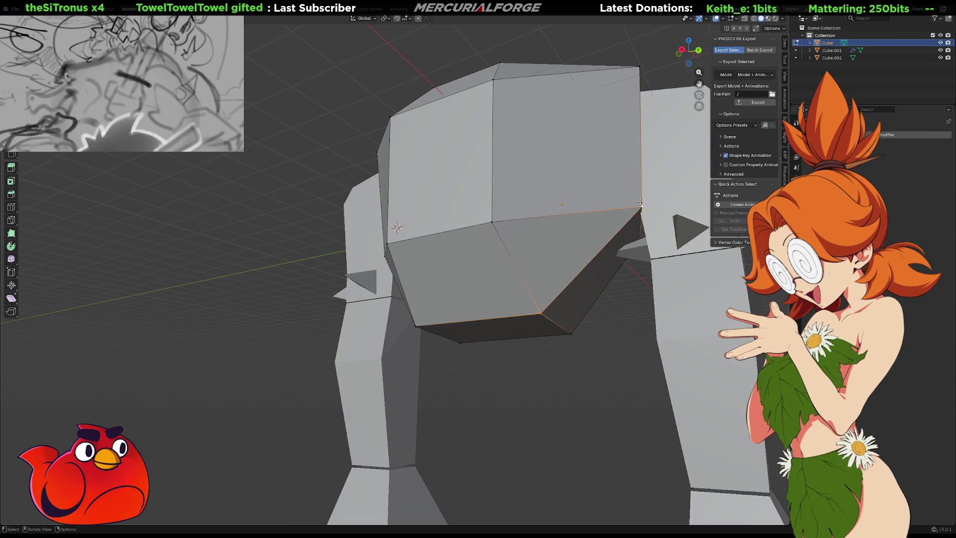
mouse_move(497, 254)
middle_mouse_down()
mouse_move(551, 286)
mouse_move(597, 277)
mouse_move(605, 254)
mouse_move(572, 294)
mouse_move(501, 260)
mouse_move(609, 277)
mouse_move(627, 319)
mouse_move(612, 323)
mouse_move(593, 289)
mouse_move(467, 284)
mouse_move(518, 312)
mouse_move(557, 298)
mouse_move(542, 274)
mouse_move(550, 219)
middle_mouse_up()
Step: Select the head (Cube.002), isolate it in Local View, and enter Edit Mode
key("Tab")
left_click(551, 220)
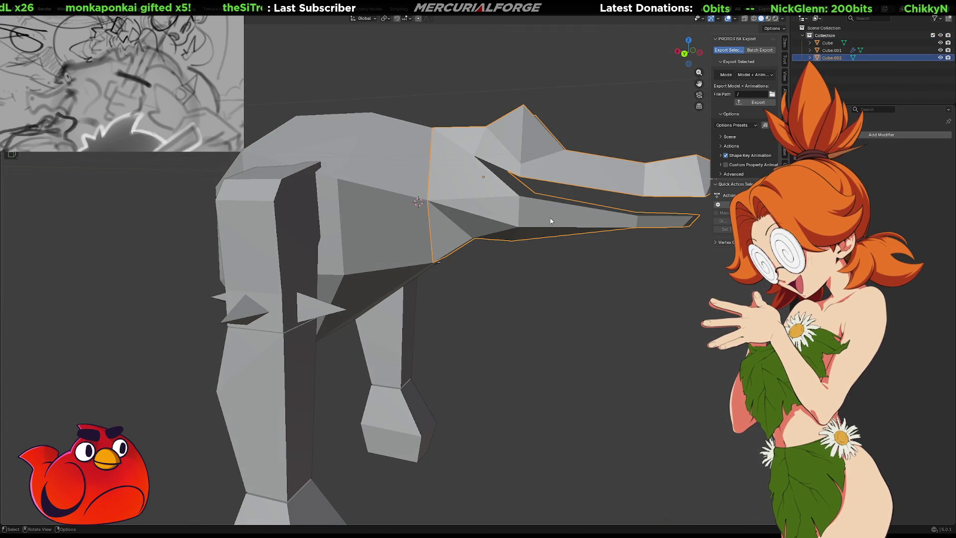
key("KP_Divide")
mouse_move(524, 231)
middle_mouse_down()
mouse_move(620, 214)
mouse_move(611, 246)
mouse_move(638, 255)
mouse_move(694, 239)
mouse_move(12, 225)
middle_mouse_up()
mouse_move(667, 199)
middle_mouse_down()
mouse_move(726, 243)
mouse_move(477, 237)
middle_mouse_up()
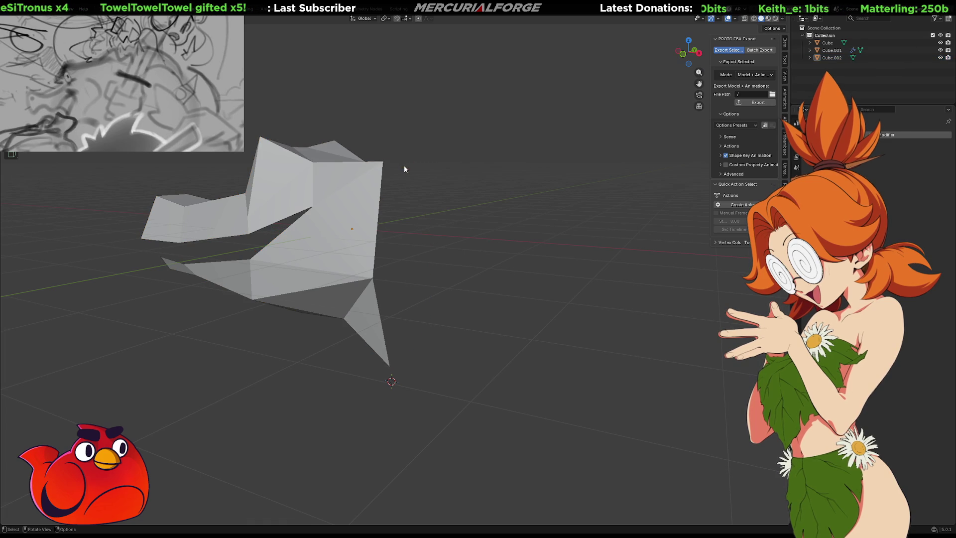
key("Tab")
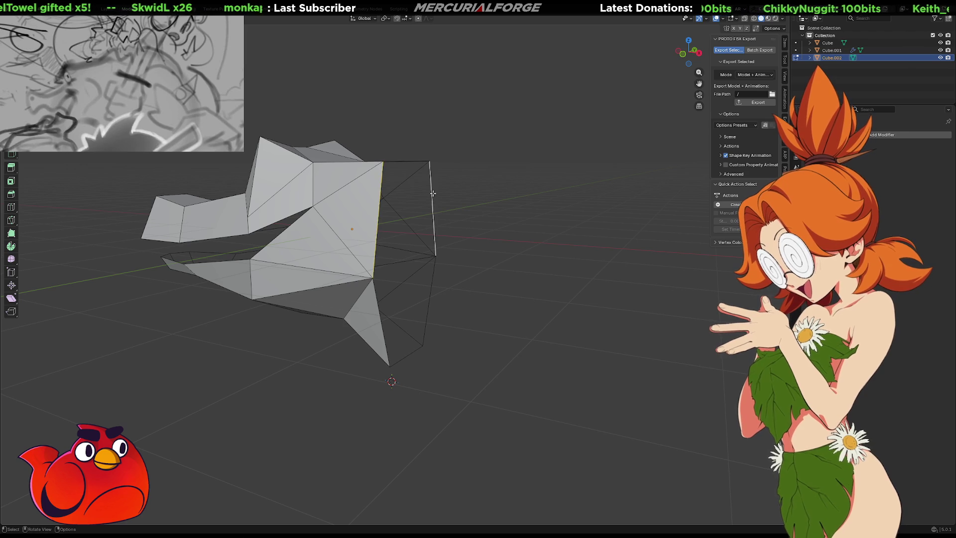
Step: Fill the gap between the two head edges with a new face
key("f")
left_click(452, 265)
middle_click_drag(429, 259, 416, 267)
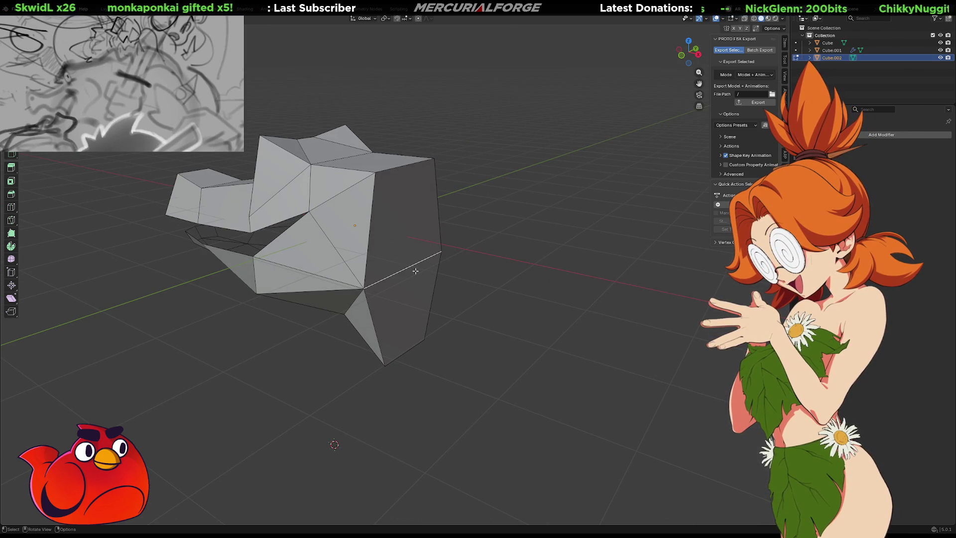
Step: Select the head's rear edge loop and move it outward along X
right_click(415, 268)
left_click(399, 288)
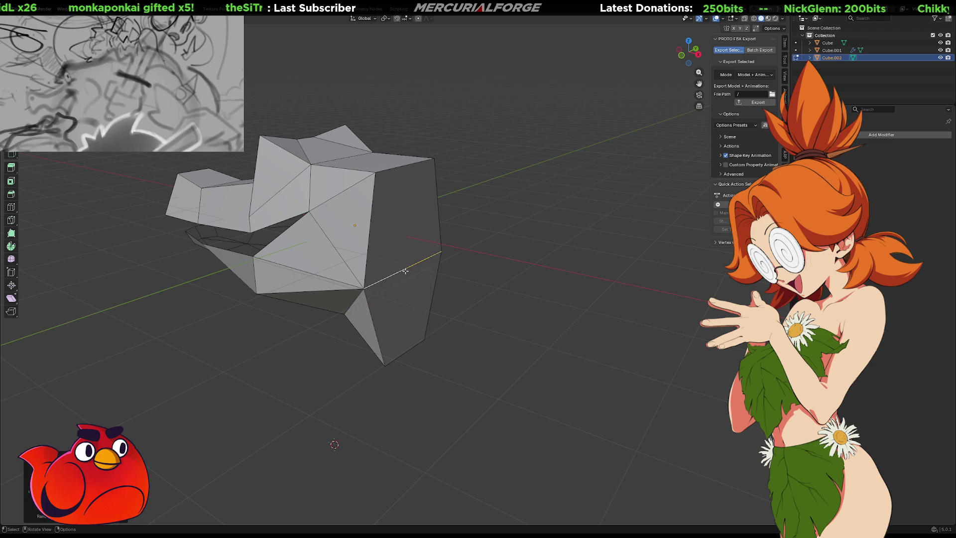
left_click(406, 270)
mouse_move(405, 270)
middle_mouse_down()
mouse_move(436, 278)
mouse_move(412, 273)
middle_mouse_up()
key("g")
key("z")
key("x")
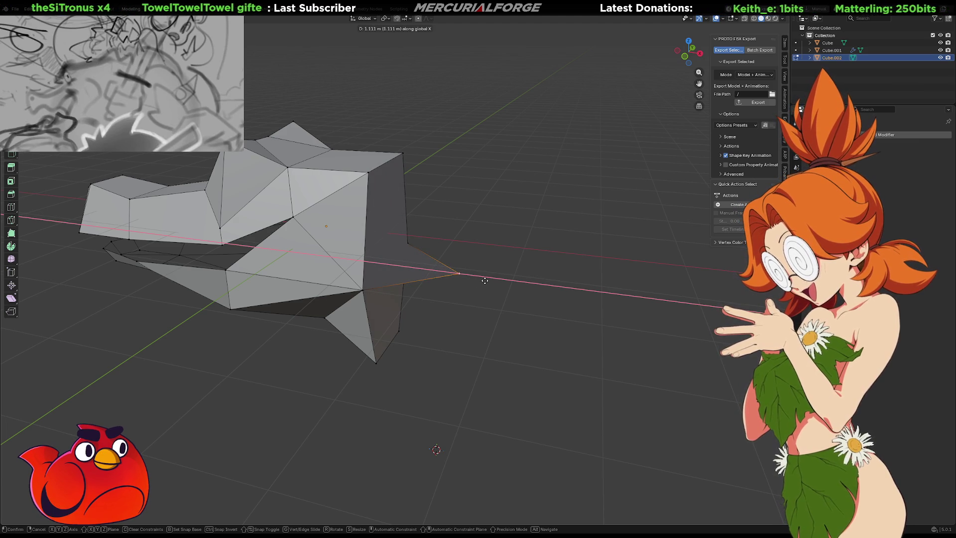
left_click(484, 280)
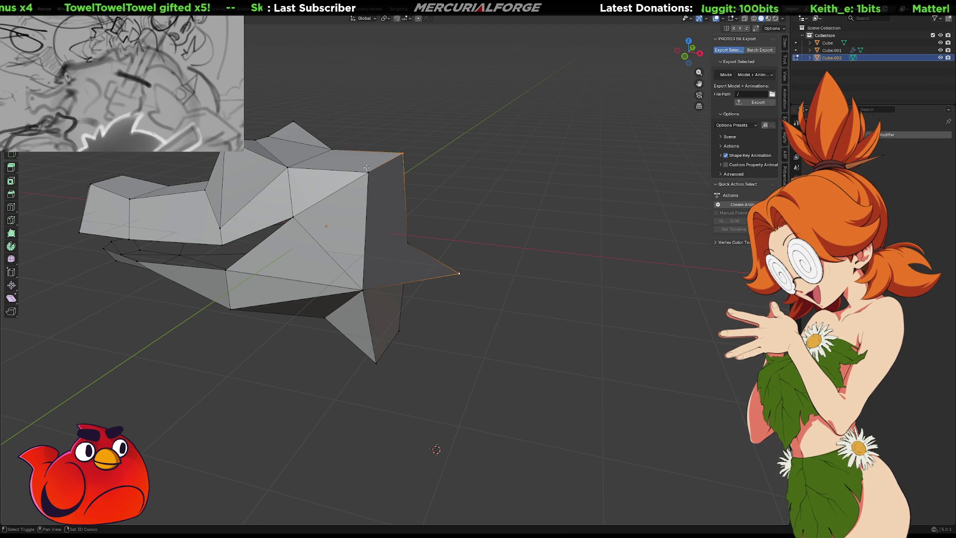
Step: Fill the open gap under the head with a new face
left_click(393, 214)
middle_click_drag(402, 232, 396, 303)
left_click(369, 348)
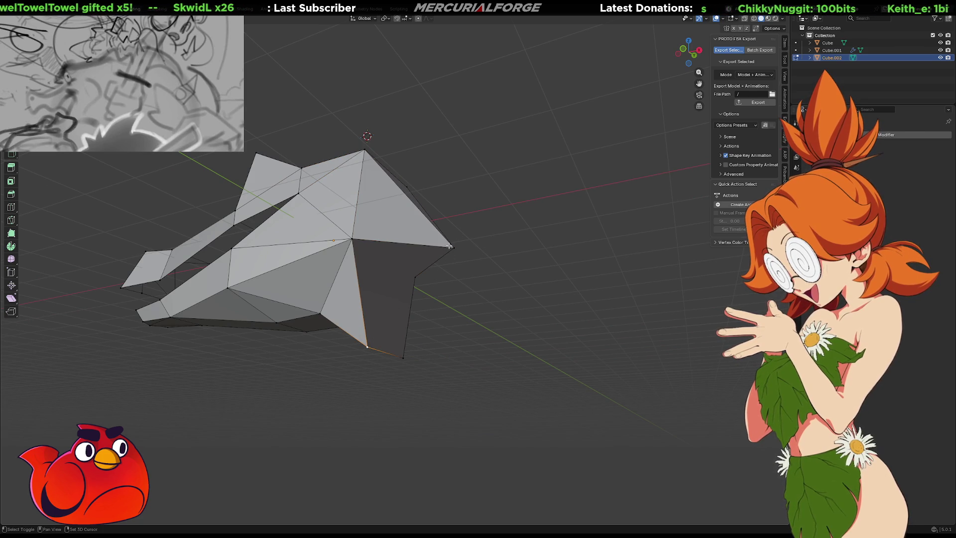
left_click(403, 357, "shift")
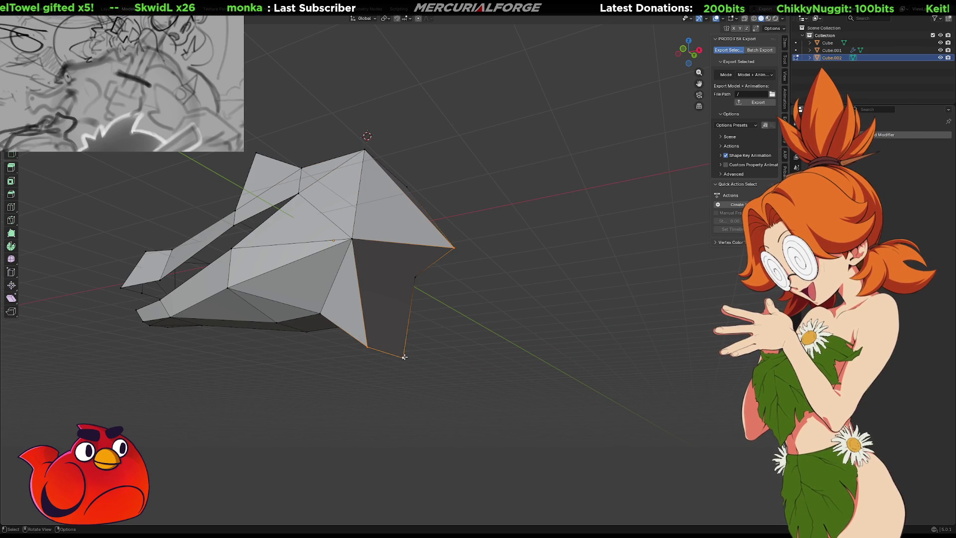
key("f")
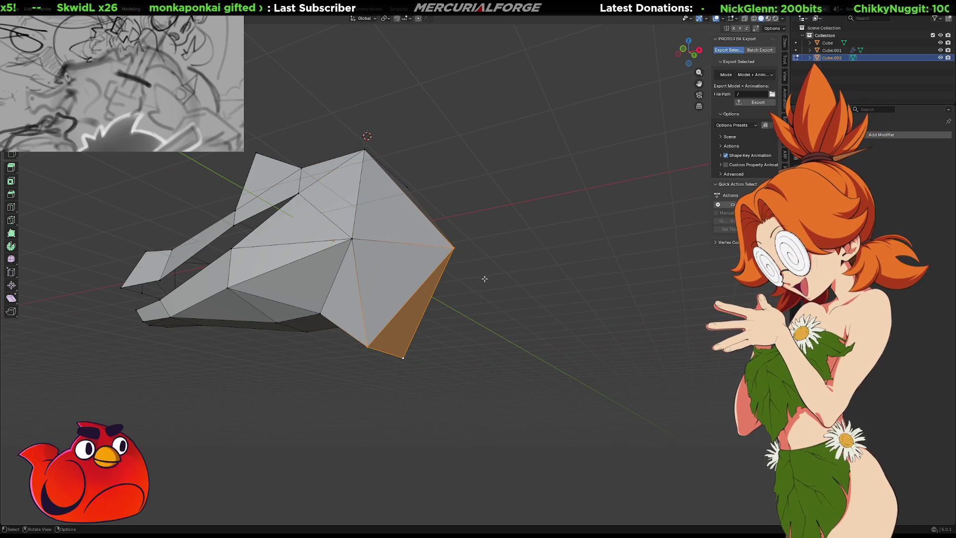
left_click(491, 255)
Step: Raise the right-side vertex along Z, then pull the rear tip vertex about 0.46 m along X
left_click(454, 247)
key("g")
key("z")
left_click(453, 225)
mouse_move(449, 245)
middle_mouse_down()
mouse_move(473, 299)
mouse_move(473, 364)
mouse_move(550, 354)
mouse_move(640, 298)
mouse_move(652, 275)
mouse_move(126, 283)
mouse_move(8, 272)
middle_mouse_up()
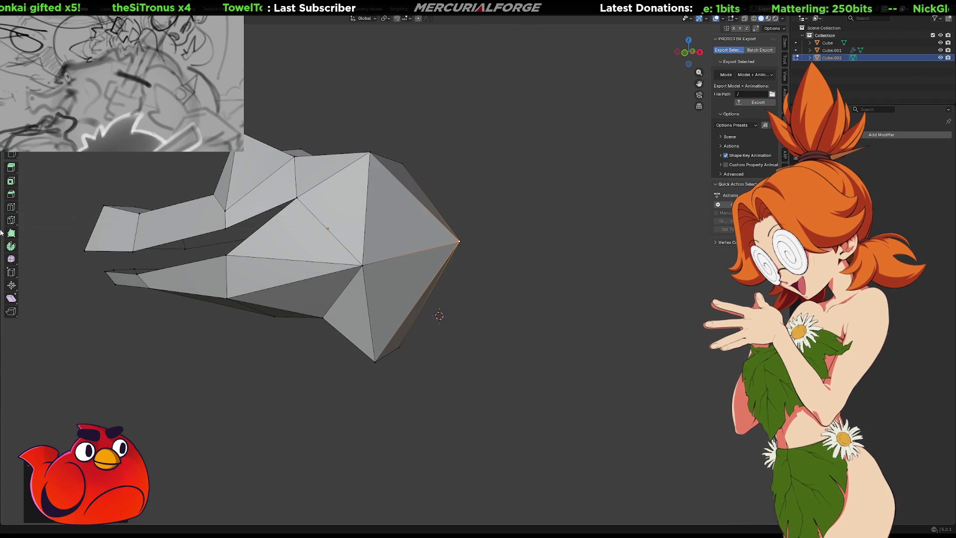
key("g")
key("z")
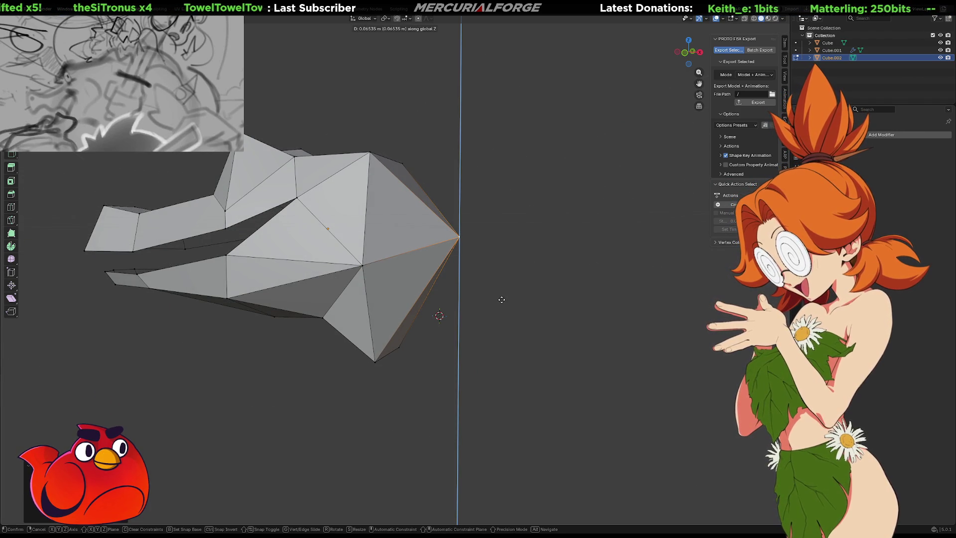
key("x")
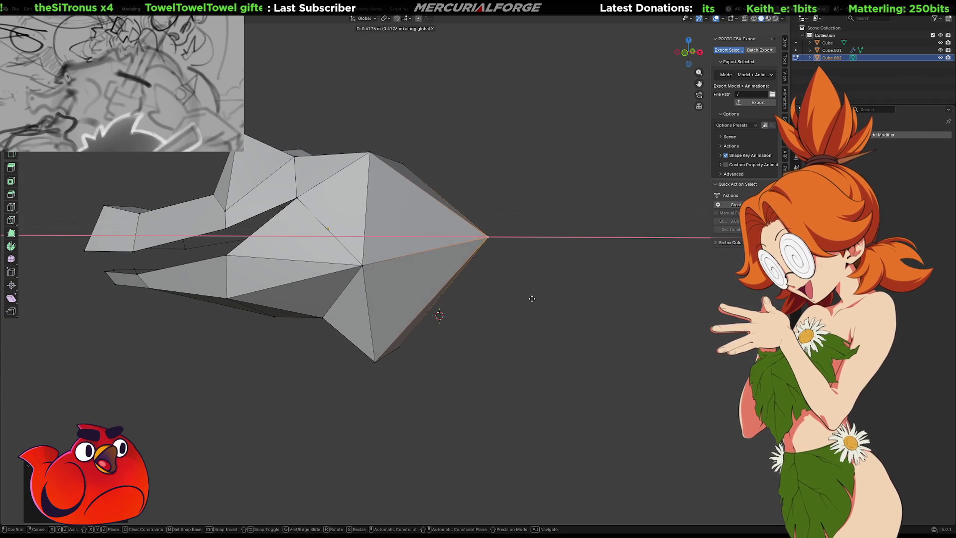
Step: Finish pulling the rear tip vertex along X, then snap the 3D cursor to the grid
left_click(551, 296)
middle_click_drag(552, 295, 321, 258)
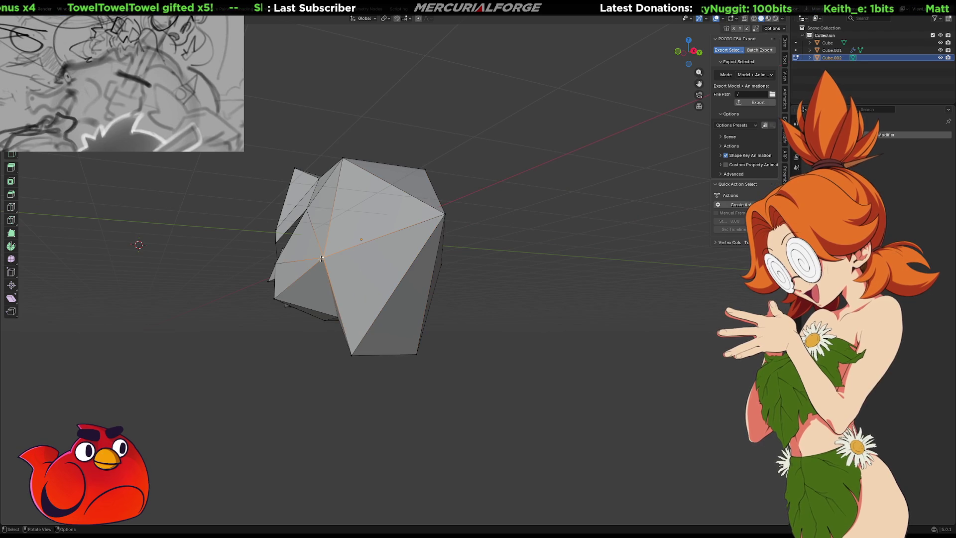
left_click(389, 304)
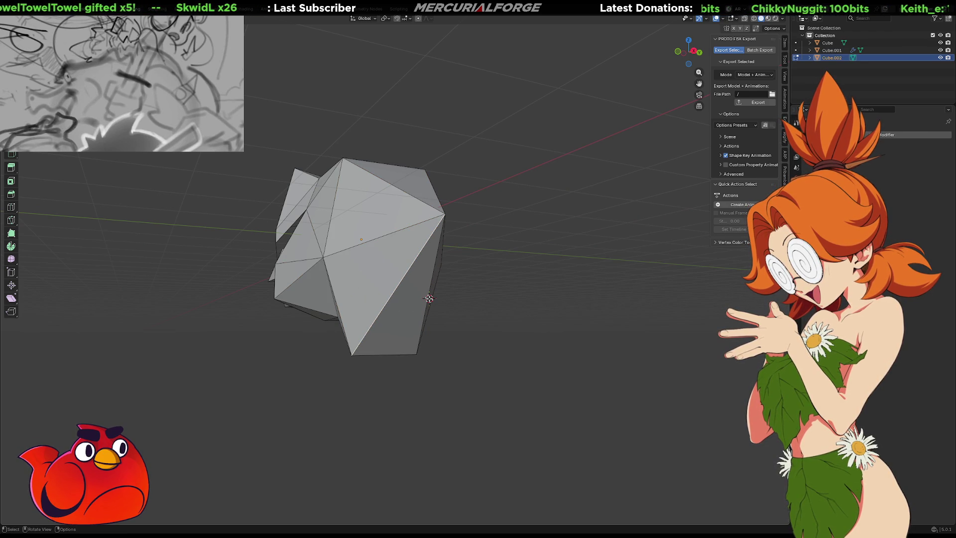
left_click(385, 19)
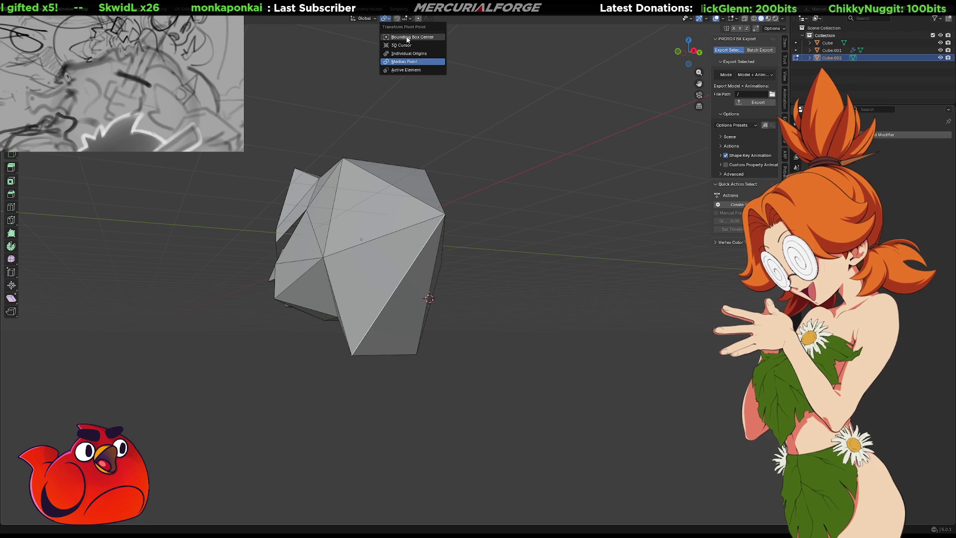
key("shift+s")
left_click(442, 166)
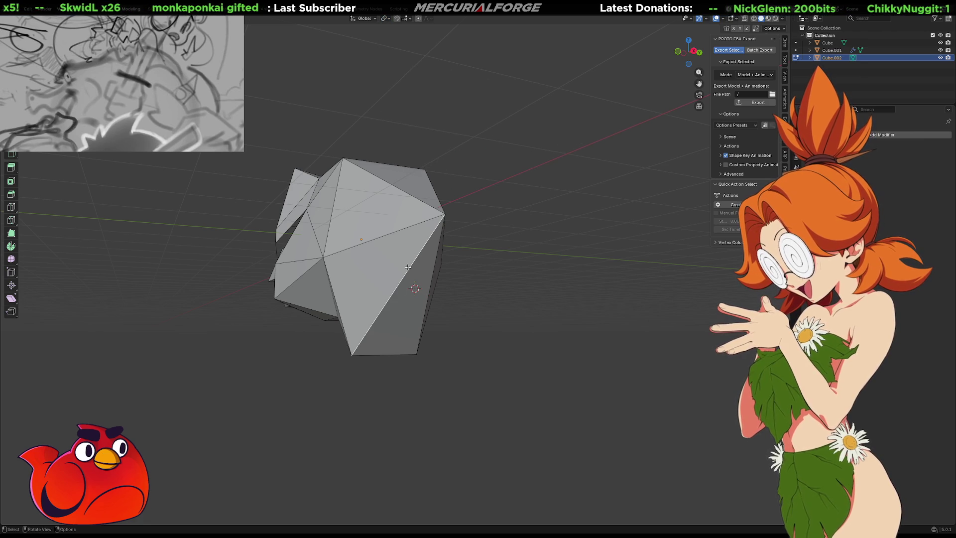
Step: Push a single head vertex out along X to lengthen the snout
right_click(425, 294)
left_click(425, 294)
left_click(426, 293)
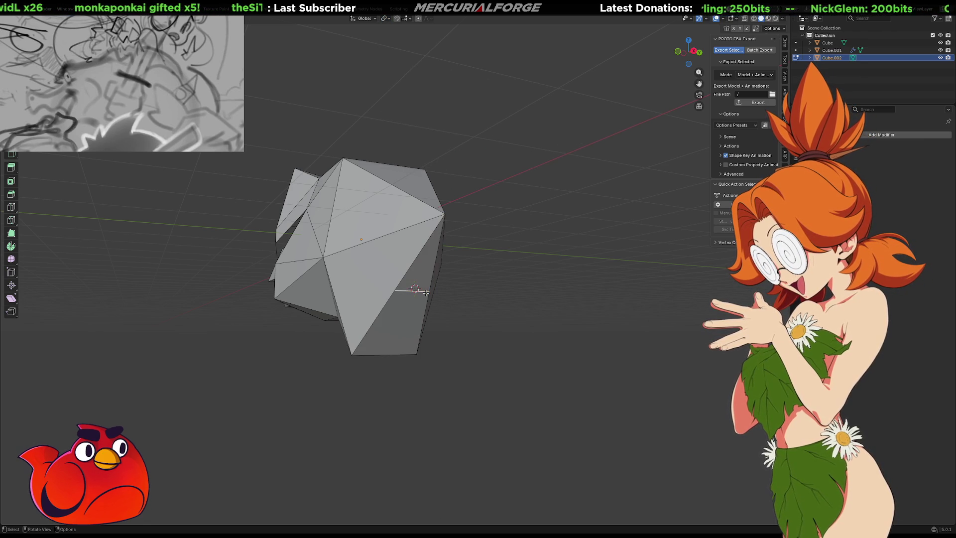
middle_click_drag(421, 291, 455, 292)
key("g")
key("x")
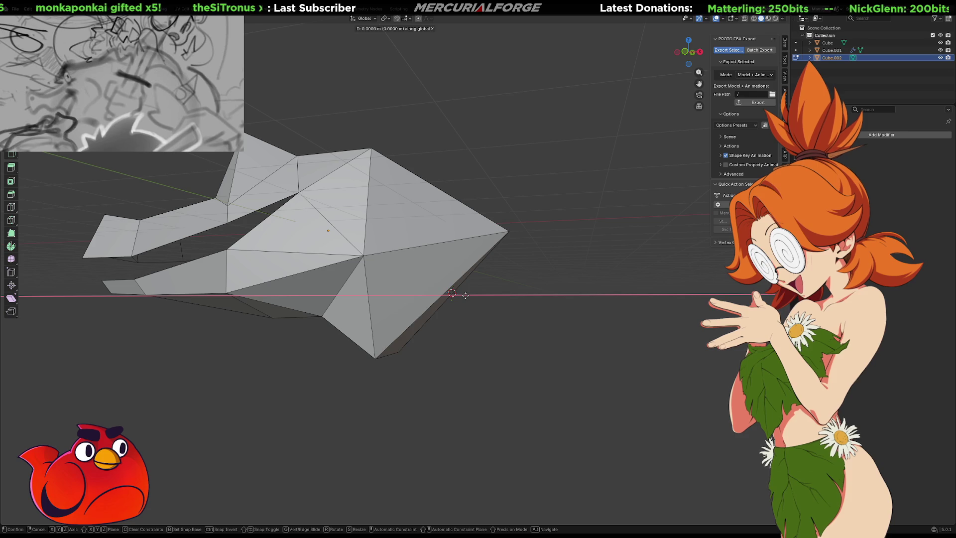
left_click(501, 298)
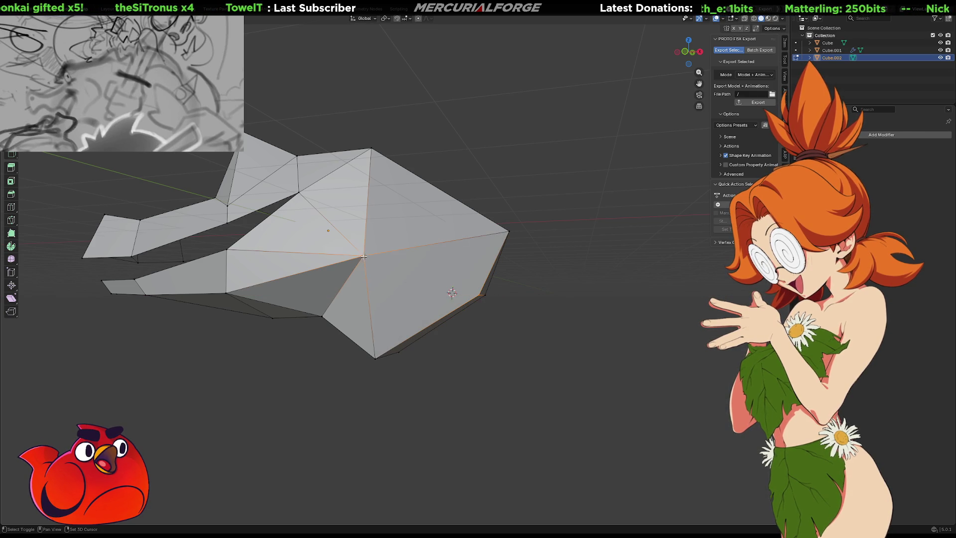
Step: Connect the centre and lower-left vertices with a new edge using J
middle_click_drag(363, 257, 336, 282)
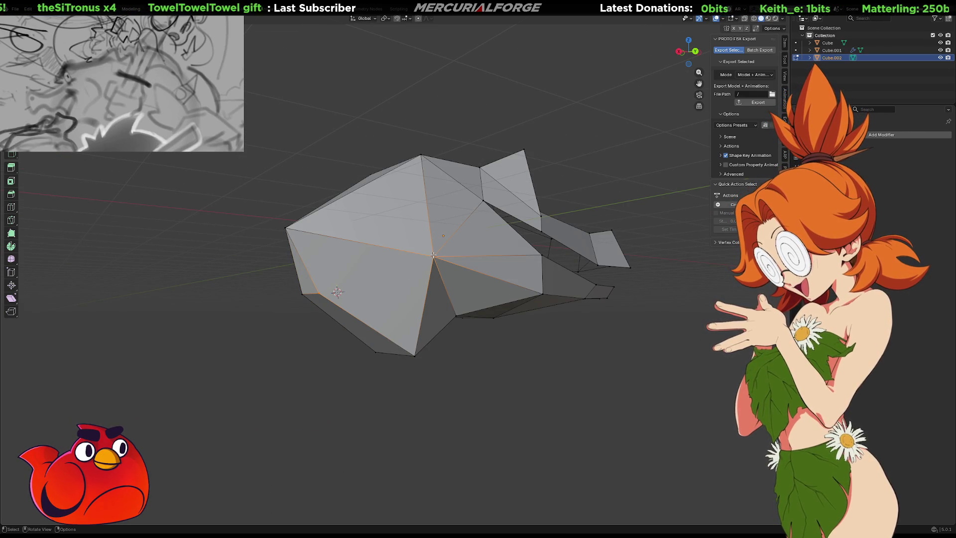
key("j")
mouse_move(338, 322)
middle_mouse_down()
mouse_move(378, 334)
mouse_move(442, 331)
mouse_move(377, 335)
mouse_move(495, 331)
mouse_move(540, 316)
mouse_move(519, 324)
mouse_move(478, 266)
mouse_move(369, 294)
mouse_move(324, 327)
mouse_move(348, 296)
mouse_move(343, 287)
mouse_move(338, 324)
middle_mouse_up()
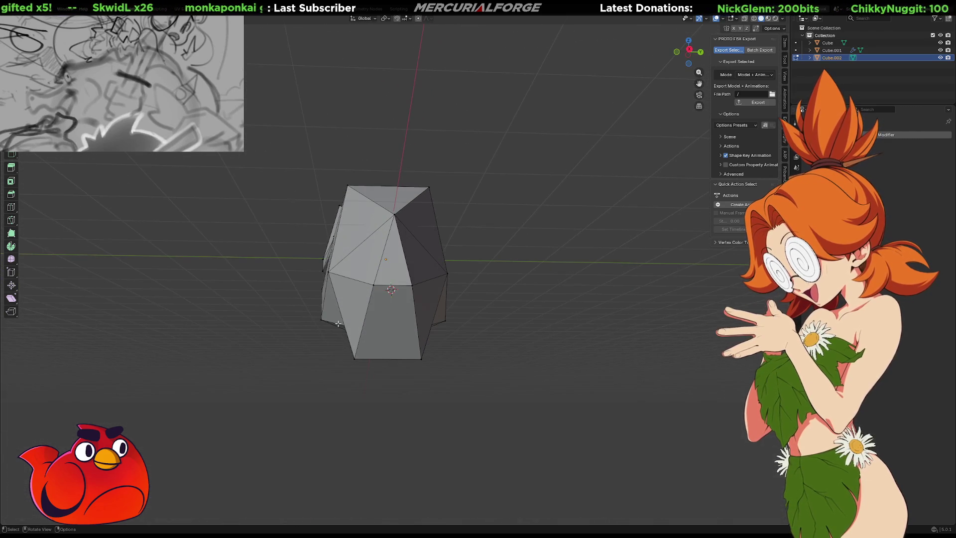
Step: Scale the head's bottom edge wider, undoing a stray loop scale
left_click(408, 287)
key("s")
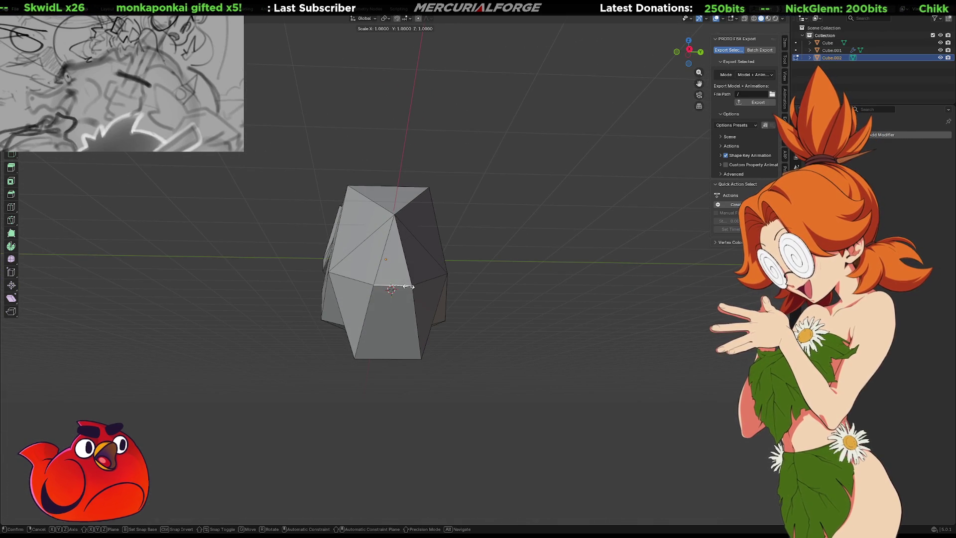
left_click(417, 290)
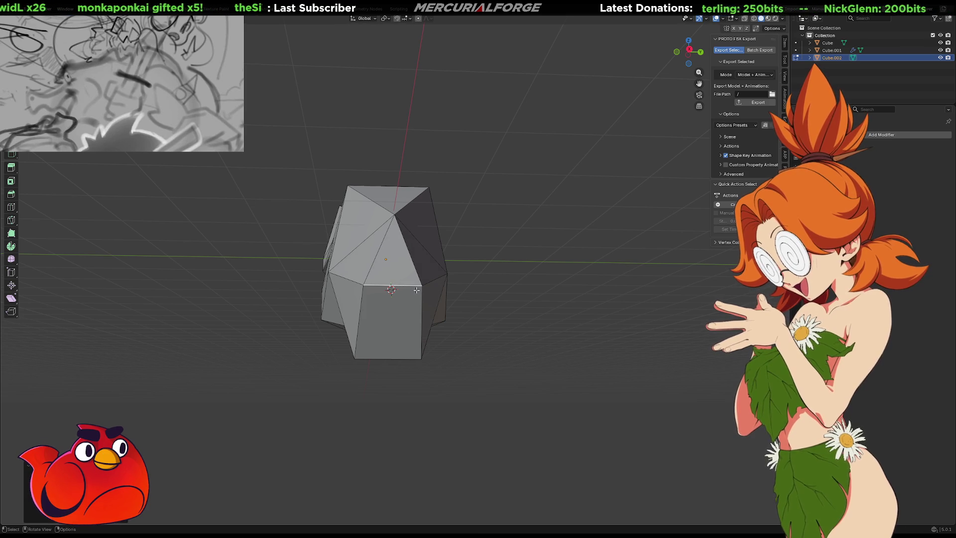
mouse_move(418, 290)
middle_mouse_down()
mouse_move(533, 171)
mouse_move(454, 255)
middle_mouse_up()
key("s")
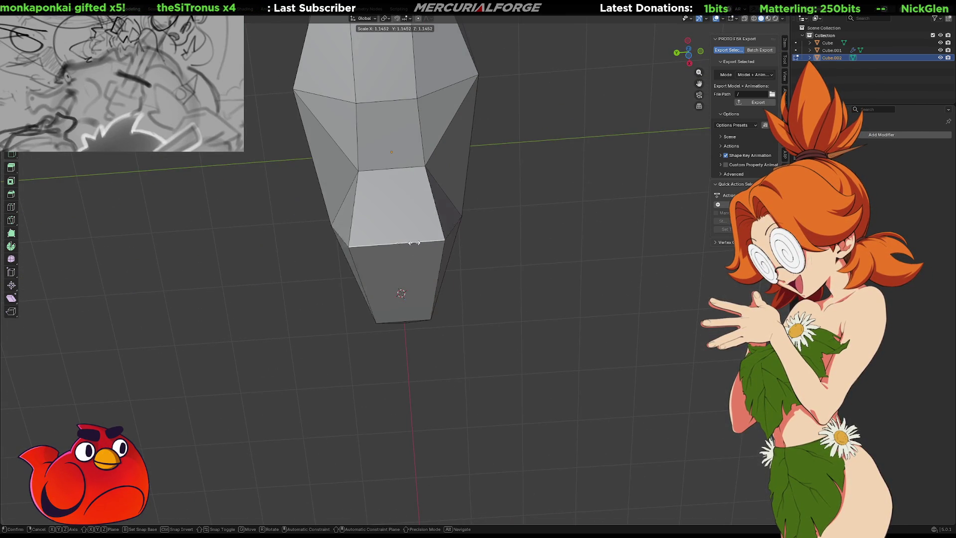
type("1")
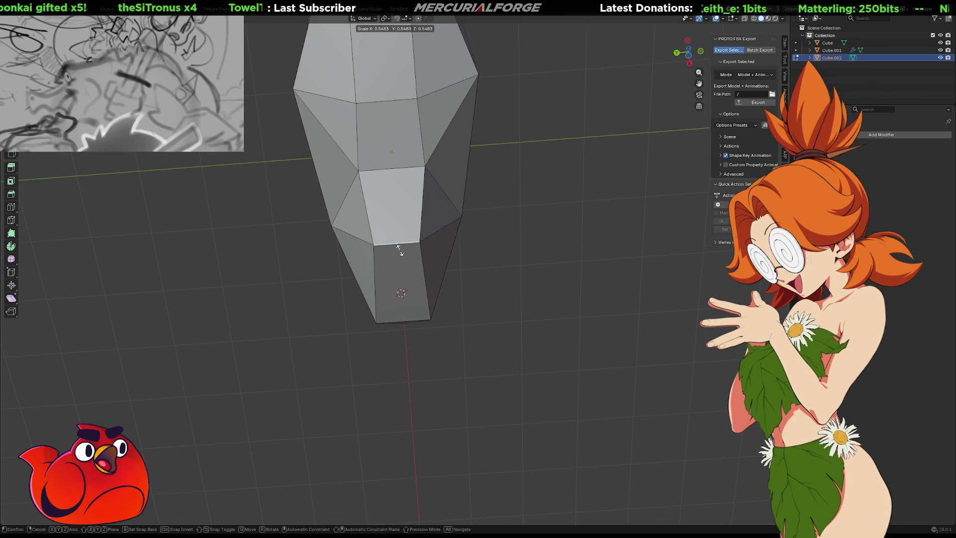
key("Return")
key("ctrl+z")
Step: Lower the head's bottommost vertex along the Z axis
mouse_move(516, 277)
middle_mouse_down()
mouse_move(478, 319)
mouse_move(405, 343)
middle_mouse_up()
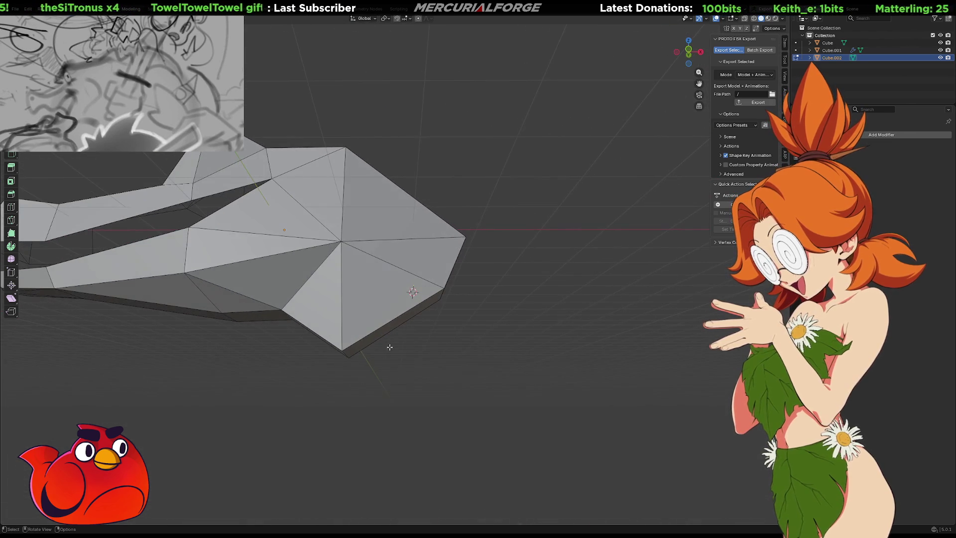
key("g")
key("z")
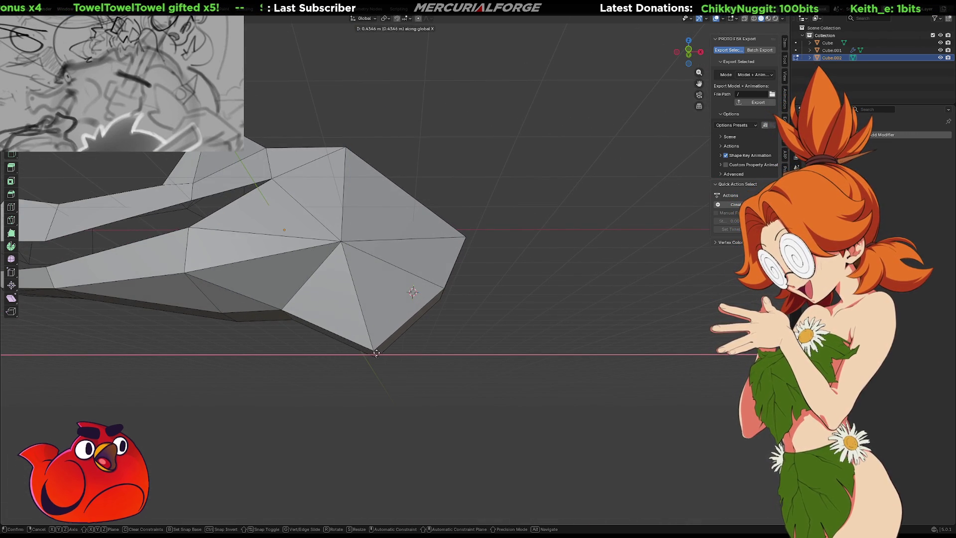
left_click(375, 353)
scroll(438, 319, "down", 6)
key("z")
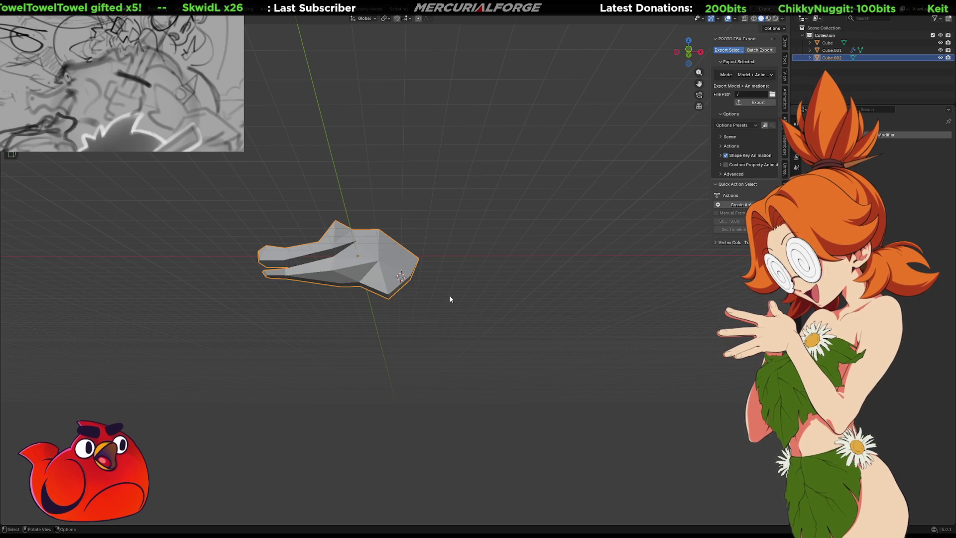
Step: View the whole creature, leave Edit Mode and switch to the Sculpting workspace
key("KP_Divide")
mouse_move(495, 287)
middle_mouse_down()
mouse_move(403, 290)
mouse_move(381, 267)
mouse_move(546, 258)
mouse_move(578, 228)
mouse_move(518, 216)
mouse_move(515, 286)
mouse_move(343, 260)
middle_mouse_up()
scroll(400, 291, "down", 3)
middle_click_drag(468, 251, 462, 248)
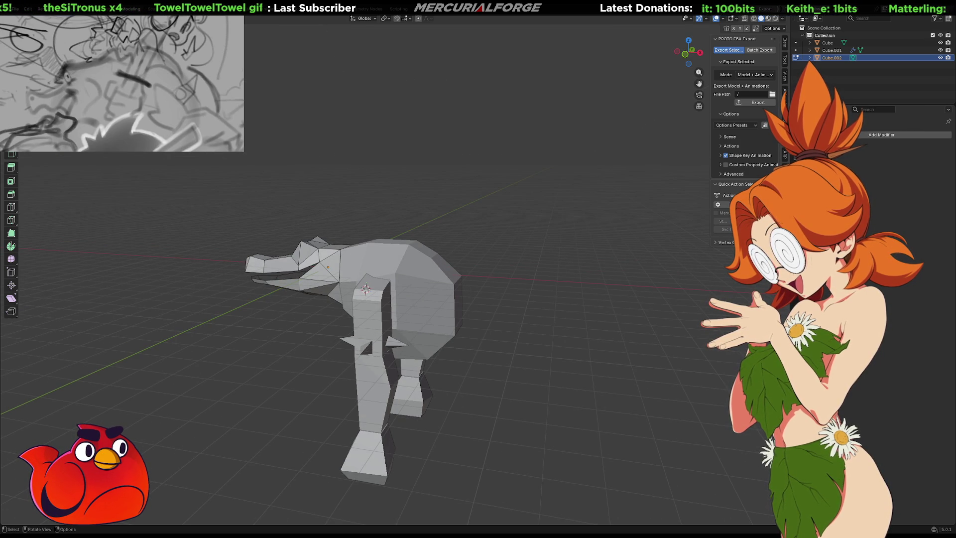
key("Tab")
key("Tab")
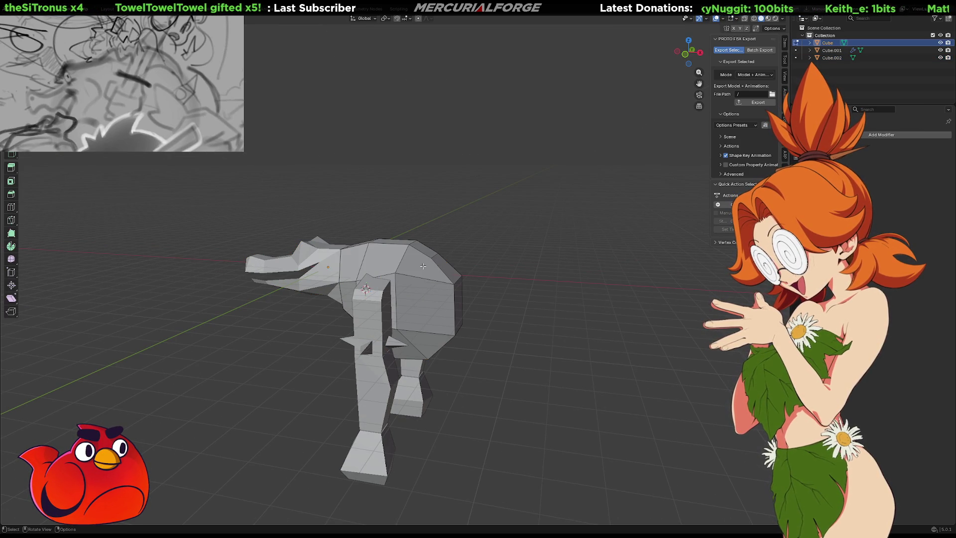
key("ctrl+Page_Down")
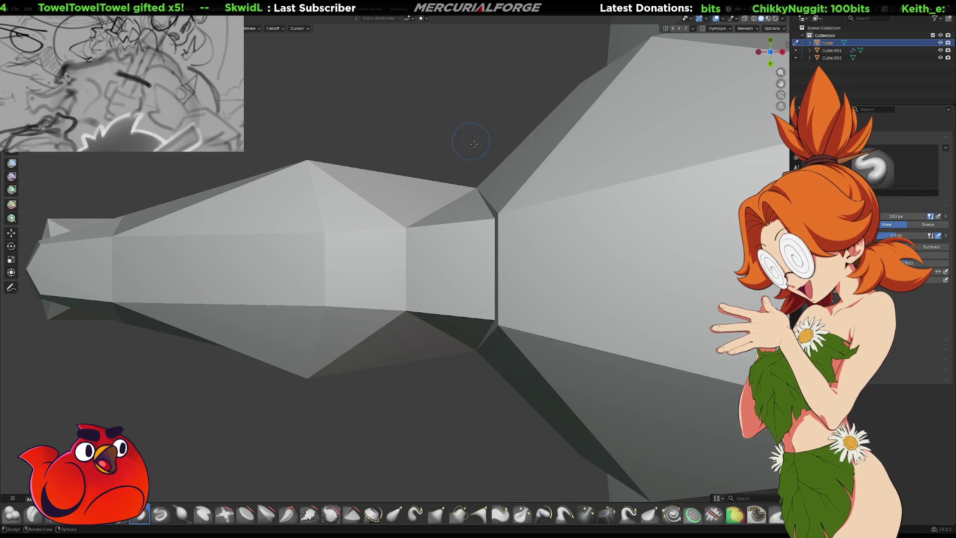
Step: Set the sculpt brush radius to 354 px
mouse_move(491, 129)
middle_mouse_down()
mouse_move(503, 164)
mouse_move(490, 193)
mouse_move(479, 169)
mouse_move(348, 124)
mouse_move(517, 189)
middle_mouse_up()
scroll(338, 122, "down", 3)
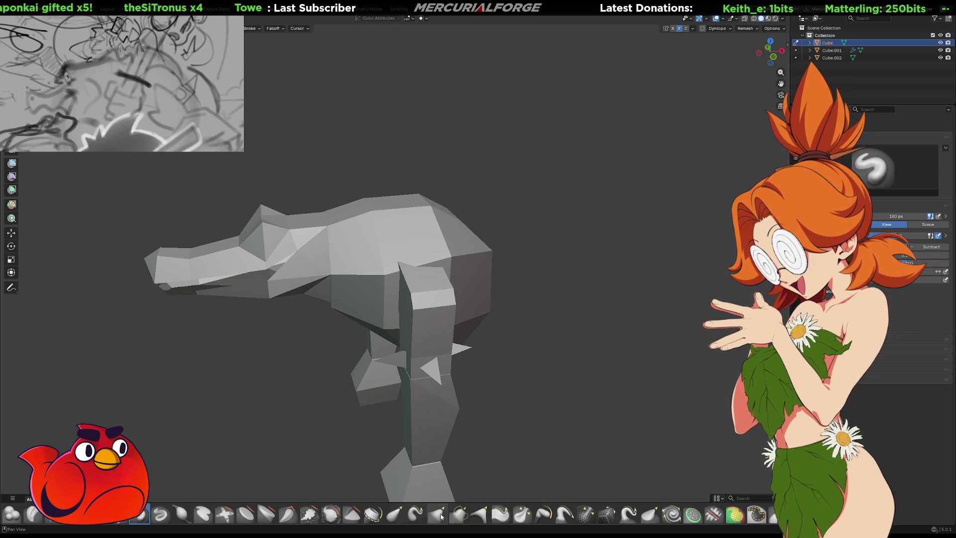
key("F3")
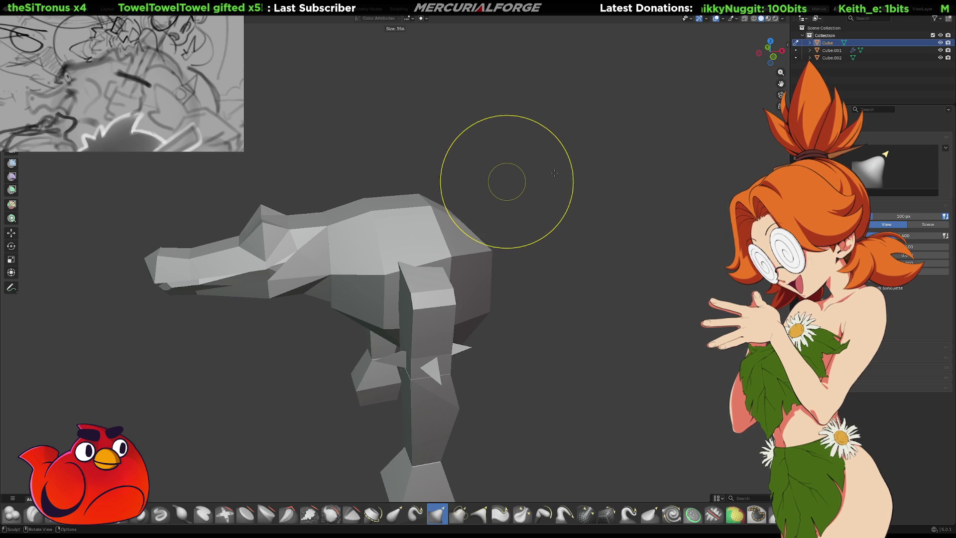
left_click(548, 179)
Step: Pull the creature's upper back outward with the Grab brush into a boxier shape
mouse_move(547, 179)
middle_mouse_down()
mouse_move(522, 193)
mouse_move(557, 186)
mouse_move(406, 189)
mouse_move(435, 215)
mouse_move(471, 219)
mouse_move(418, 205)
mouse_move(488, 192)
middle_mouse_up()
middle_click_drag(373, 197, 387, 204)
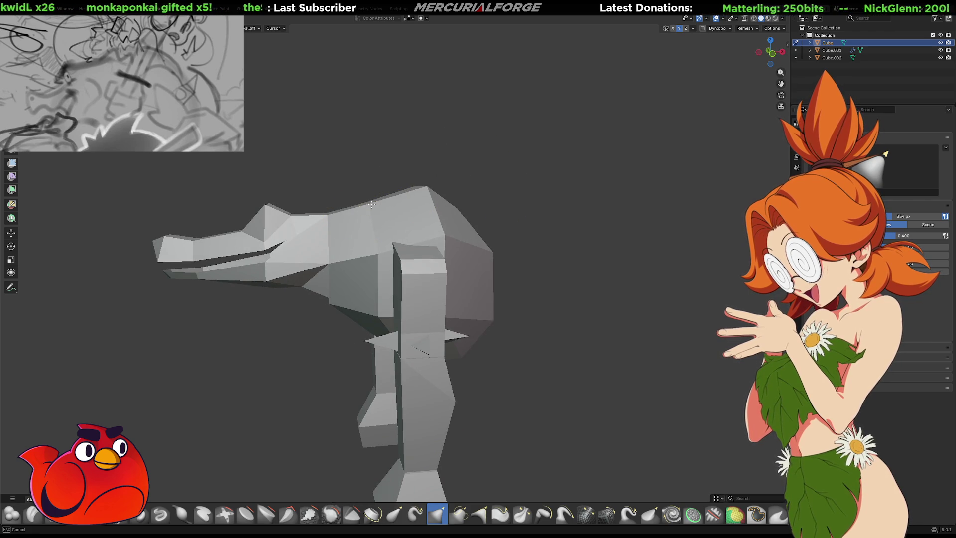
middle_click_drag(285, 228, 286, 228)
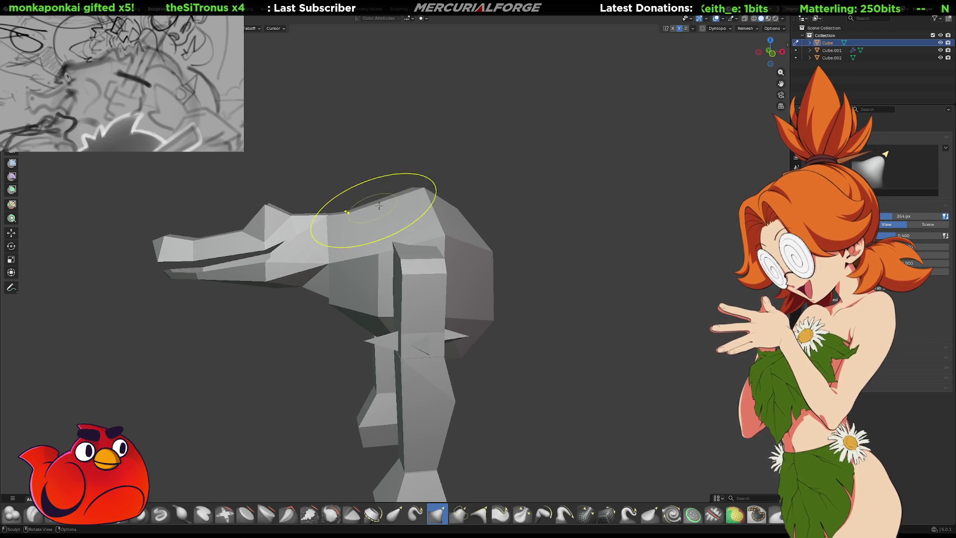
middle_click_drag(328, 196, 471, 215)
left_click_drag(469, 221, 592, 195)
middle_click_drag(489, 254, 490, 253)
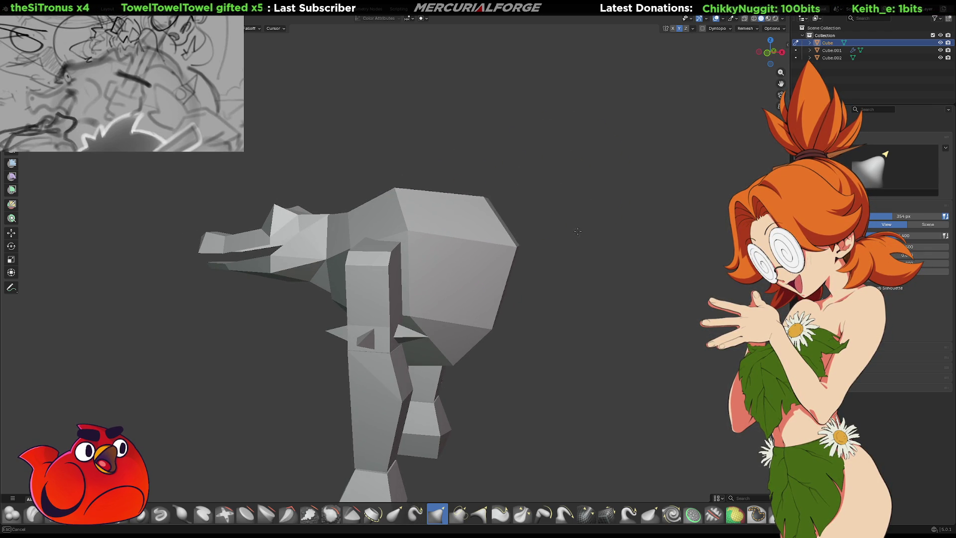
Step: Drag the shoulder mass outward and pull its lower edge down and left
middle_click_drag(448, 385, 460, 350)
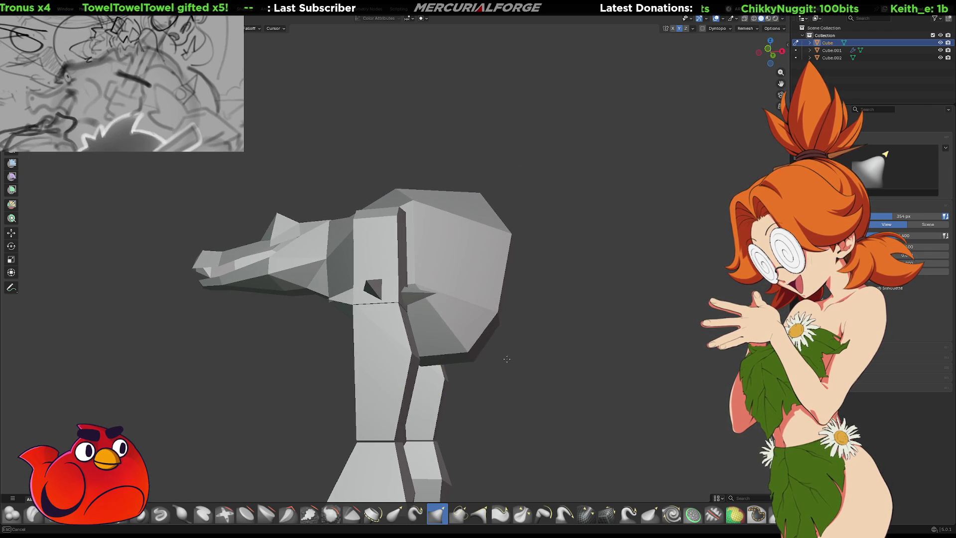
left_click_drag(538, 341, 666, 252)
middle_click_drag(626, 252, 437, 342)
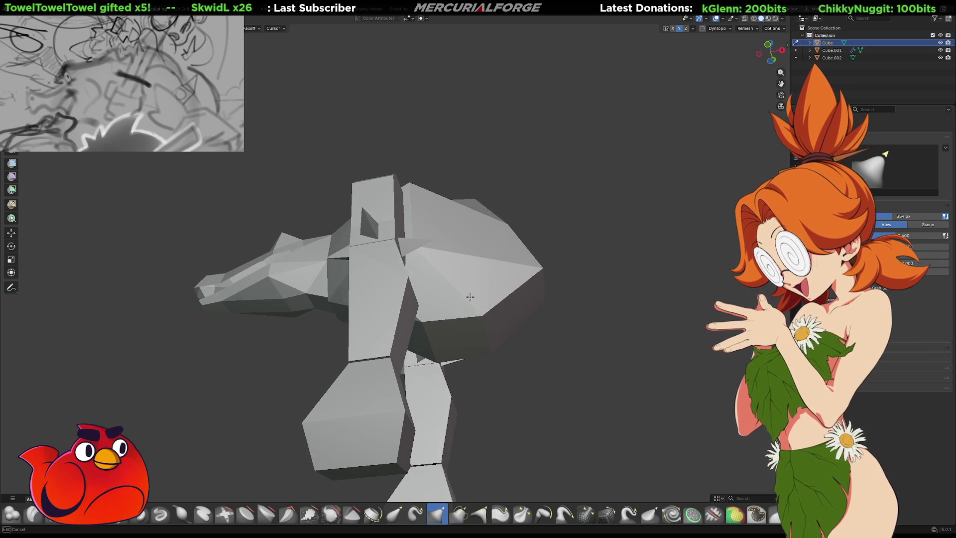
middle_click_drag(560, 316, 498, 326)
left_click_drag(499, 326, 479, 348)
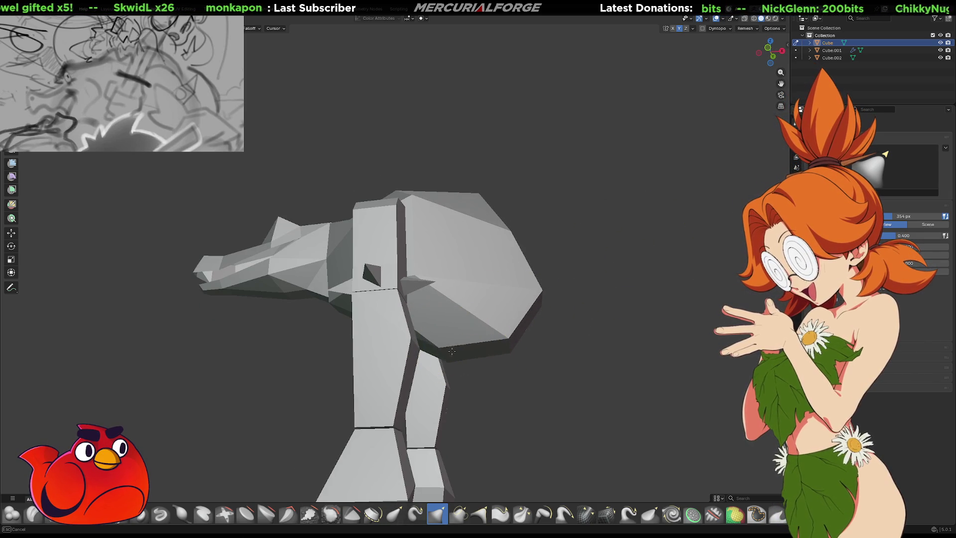
Step: Widen the head's lower-left side with the Grab brush, then inspect the creature
mouse_move(428, 369)
middle_mouse_down()
mouse_move(558, 355)
mouse_move(506, 314)
mouse_move(488, 249)
middle_mouse_up()
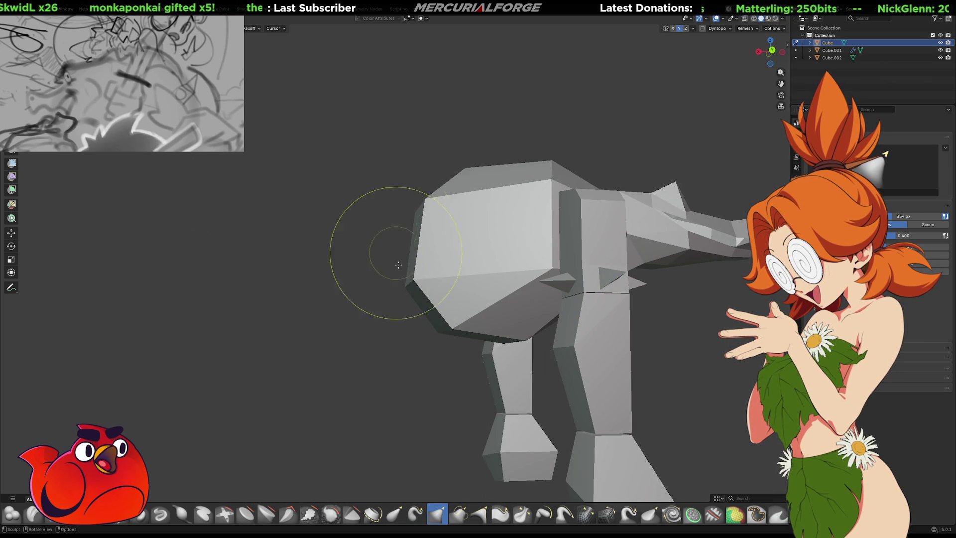
left_click_drag(343, 244, 321, 219)
mouse_move(342, 224)
middle_mouse_down()
mouse_move(448, 226)
mouse_move(565, 213)
mouse_move(335, 272)
mouse_move(297, 259)
mouse_move(427, 243)
mouse_move(490, 181)
mouse_move(488, 172)
middle_mouse_up()
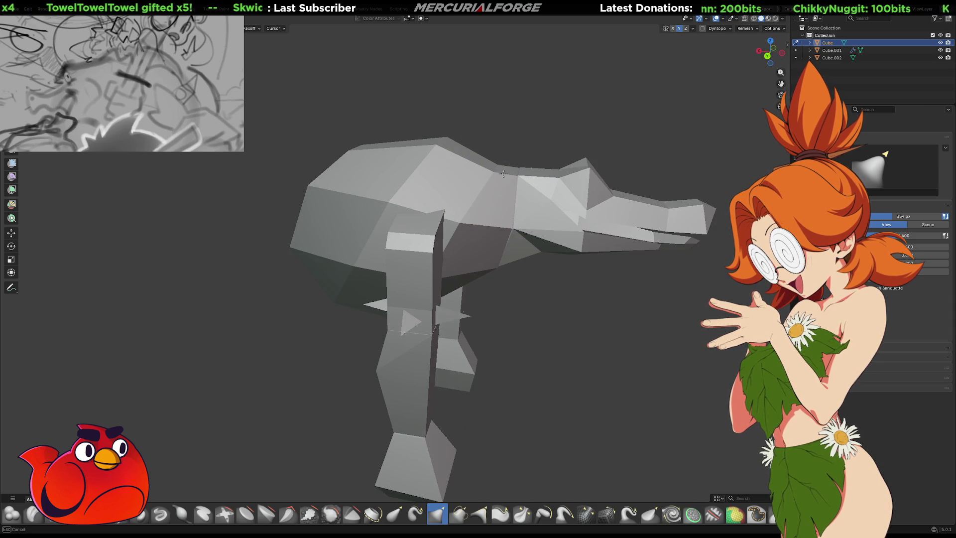
mouse_move(498, 189)
middle_mouse_down()
mouse_move(461, 207)
mouse_move(395, 187)
mouse_move(460, 202)
mouse_move(442, 203)
mouse_move(441, 175)
mouse_move(388, 227)
mouse_move(401, 188)
mouse_move(436, 211)
middle_mouse_up()
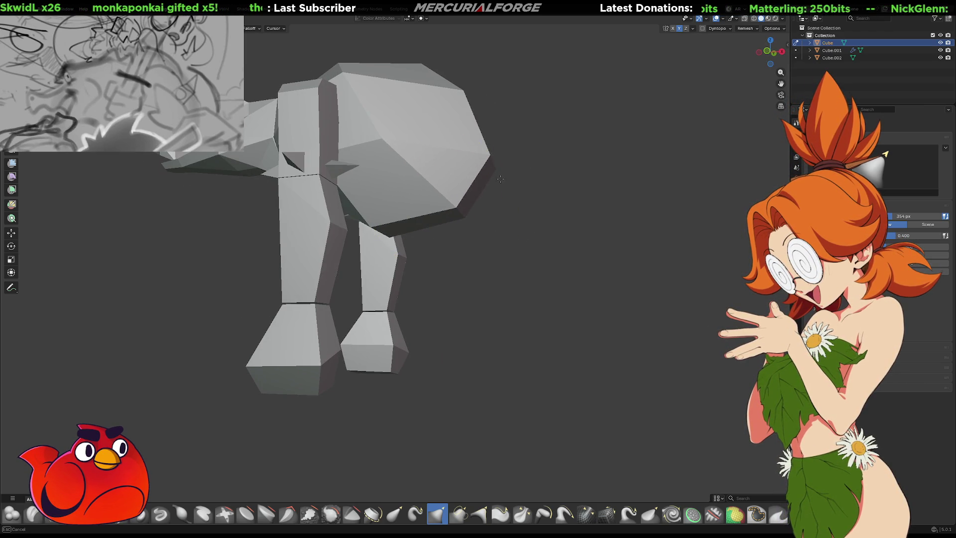
mouse_move(461, 180)
middle_mouse_down()
mouse_move(347, 193)
mouse_move(347, 228)
middle_mouse_up()
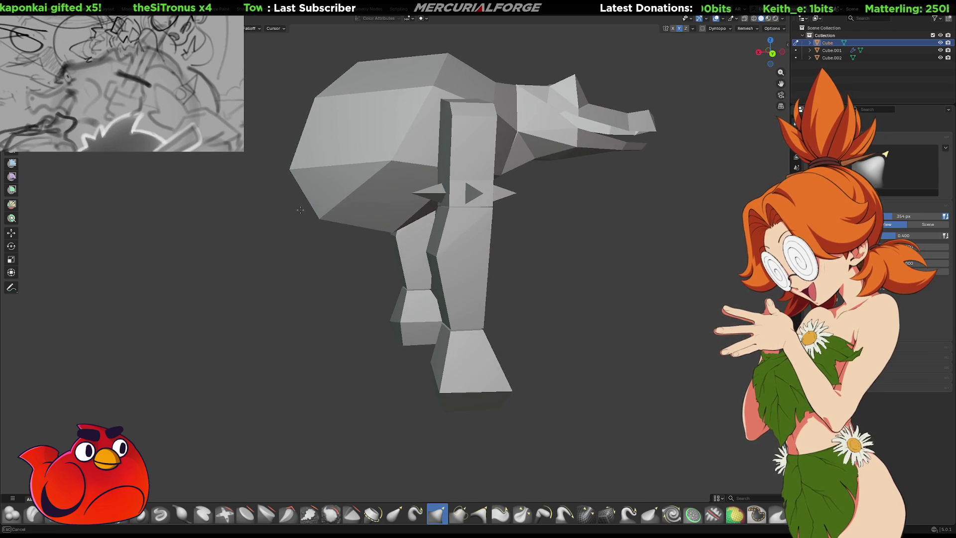
mouse_move(301, 213)
middle_mouse_down()
mouse_move(495, 204)
mouse_move(469, 214)
mouse_move(476, 236)
middle_mouse_up()
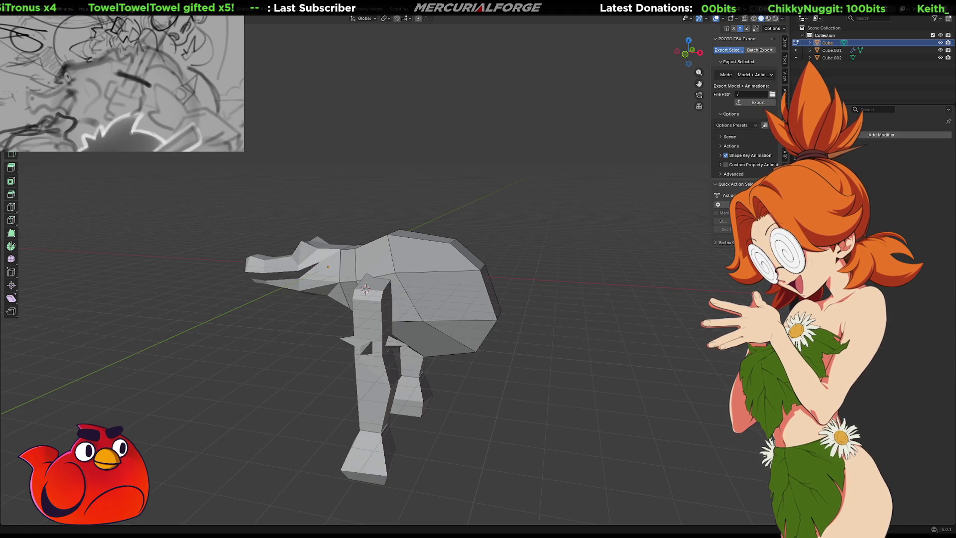
Step: Inspect the head and snout piece alone in local view, then show the whole creature again
mouse_move(543, 309)
middle_mouse_down()
mouse_move(569, 315)
mouse_move(354, 272)
middle_mouse_up()
left_click(347, 271)
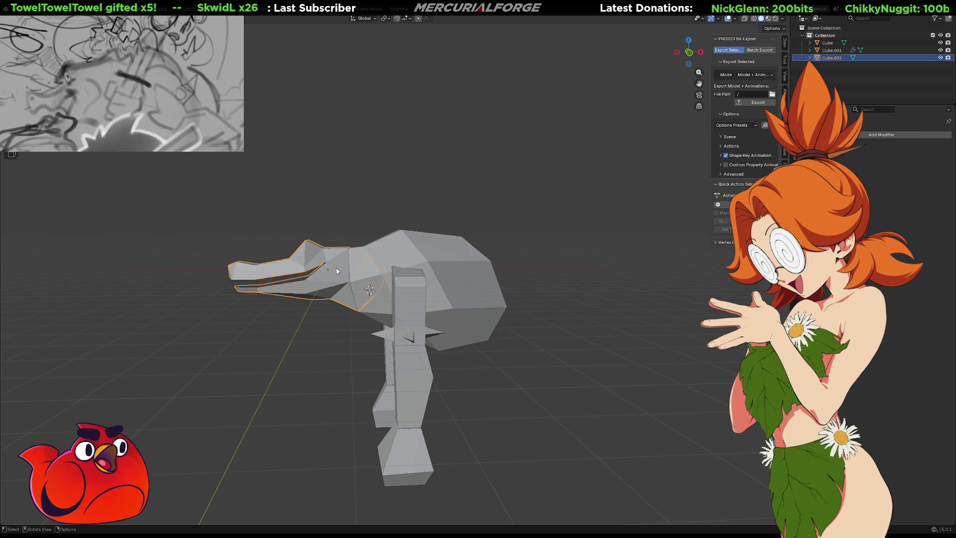
key("KP_Decimal")
key("KP_Divide")
mouse_move(557, 285)
middle_mouse_down()
mouse_move(500, 276)
mouse_move(505, 266)
middle_mouse_up()
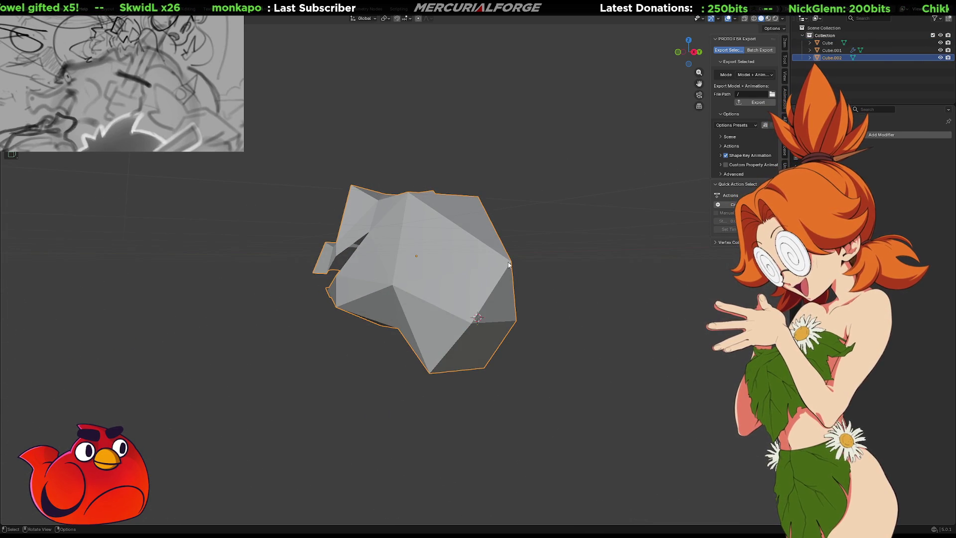
right_click(509, 263)
key("Escape")
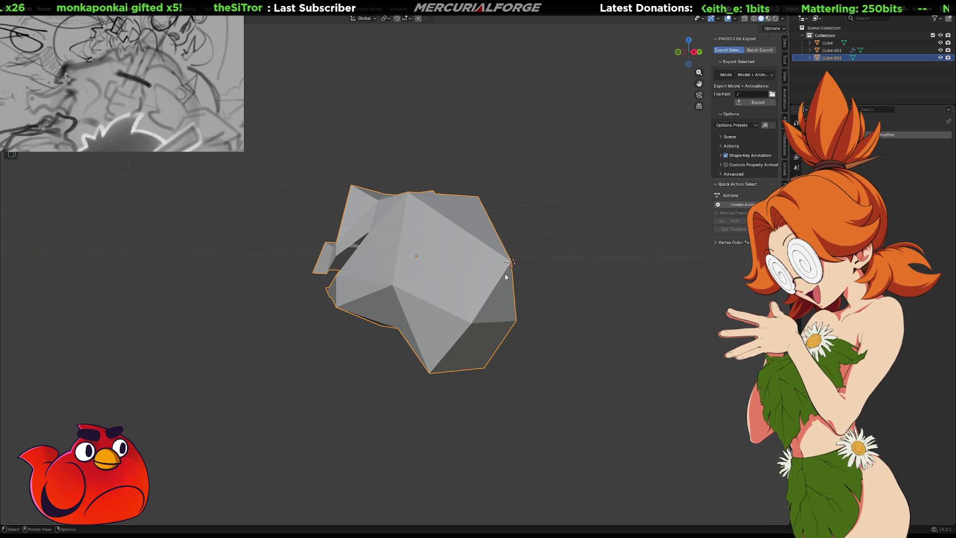
mouse_move(498, 288)
middle_mouse_down()
mouse_move(573, 291)
mouse_move(565, 255)
mouse_move(617, 254)
middle_mouse_up()
key("KP_Divide")
Step: Set the Transform Pivot Point to 3D Cursor
left_click(388, 19)
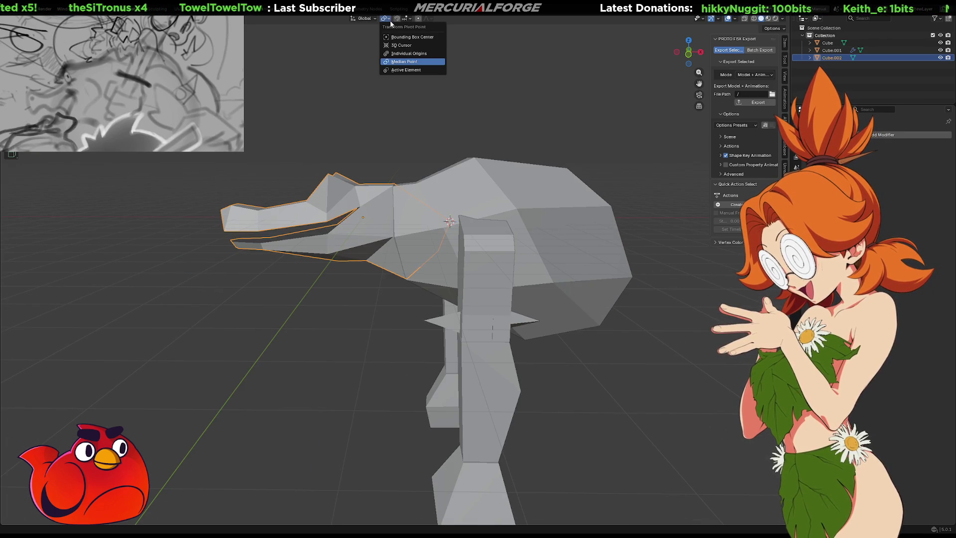
left_click(401, 48)
mouse_move(488, 221)
middle_mouse_down()
mouse_move(566, 245)
mouse_move(455, 234)
mouse_move(473, 249)
mouse_move(455, 218)
mouse_move(404, 204)
middle_mouse_up()
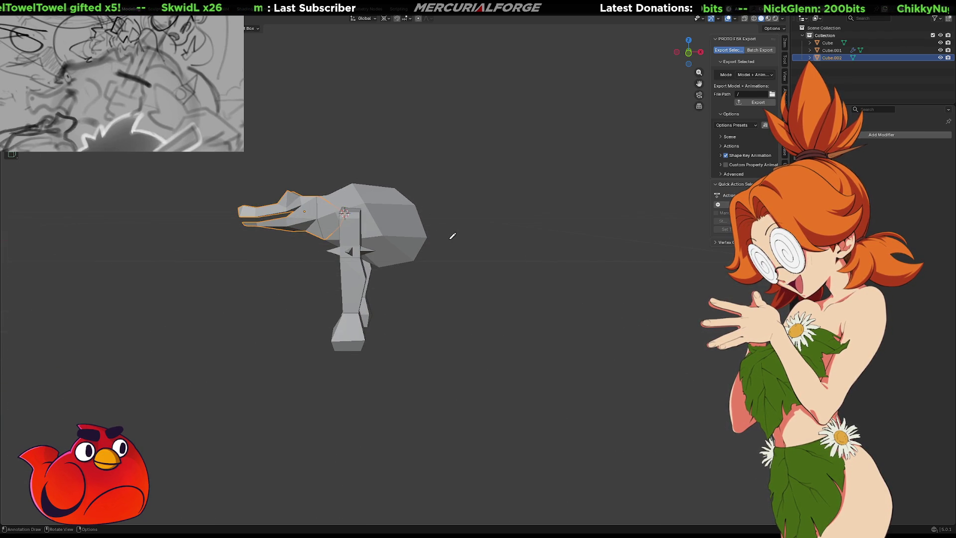
left_click_drag(328, 191, 364, 182)
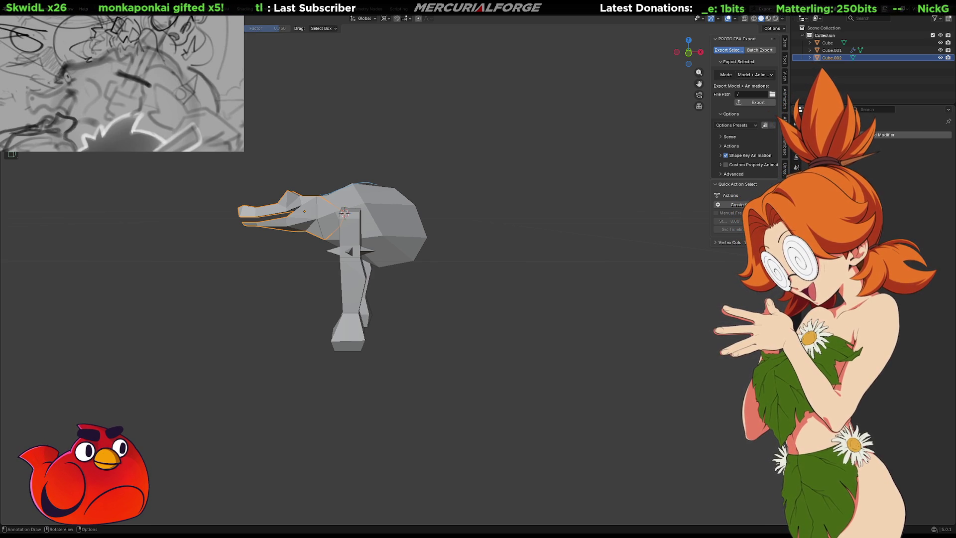
key("ctrl+Tab")
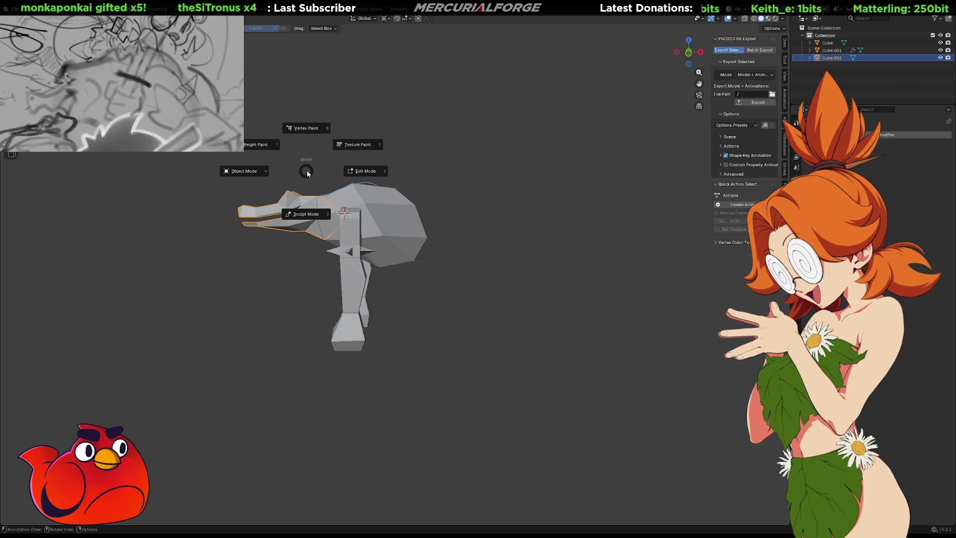
left_click(306, 171)
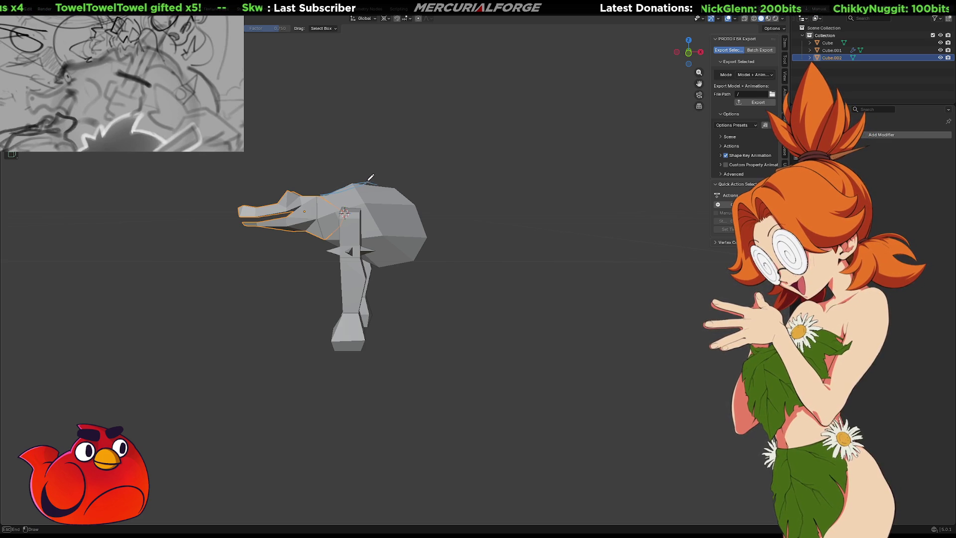
mouse_move(331, 191)
left_mouse_down()
mouse_move(321, 194)
mouse_move(427, 191)
mouse_move(474, 248)
left_mouse_up()
left_click_drag(380, 267, 399, 278)
key("ctrl+z")
mouse_move(440, 275)
left_mouse_down()
mouse_move(386, 309)
mouse_move(390, 330)
mouse_move(438, 343)
mouse_move(459, 377)
mouse_move(412, 386)
mouse_move(469, 346)
mouse_move(475, 321)
left_mouse_up()
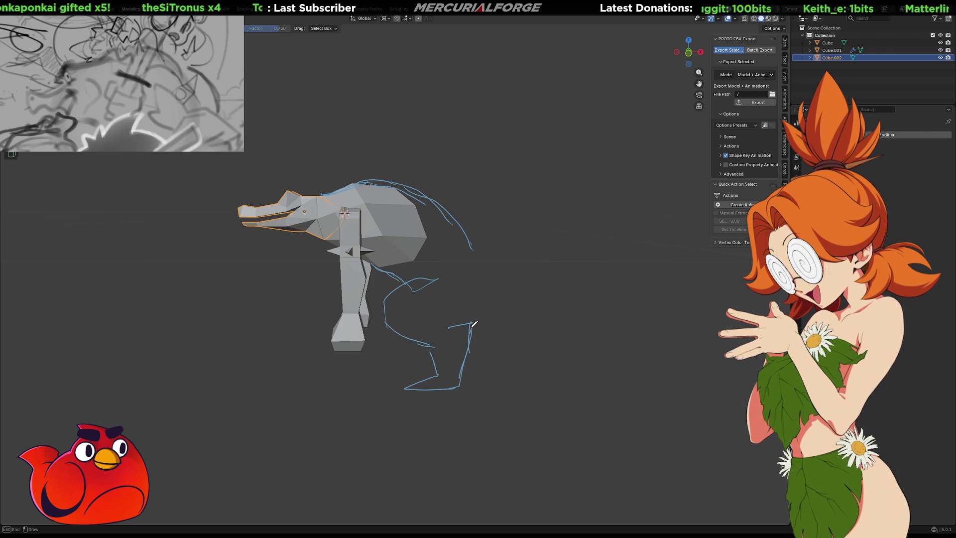
left_click_drag(472, 241, 427, 178)
mouse_move(354, 180)
left_mouse_down()
mouse_move(393, 172)
mouse_move(469, 212)
mouse_move(501, 265)
mouse_move(573, 286)
left_mouse_up()
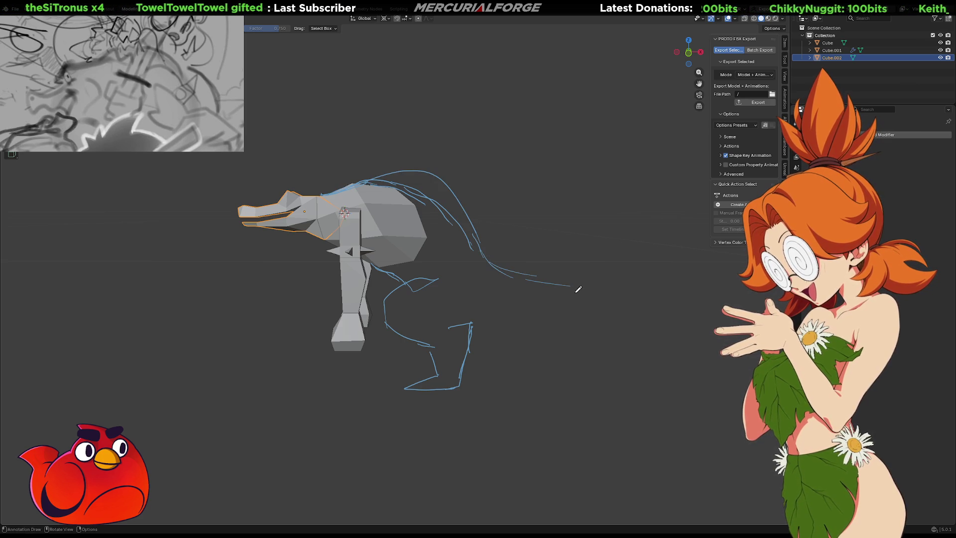
mouse_move(521, 323)
left_mouse_down()
mouse_move(582, 334)
mouse_move(686, 310)
left_mouse_up()
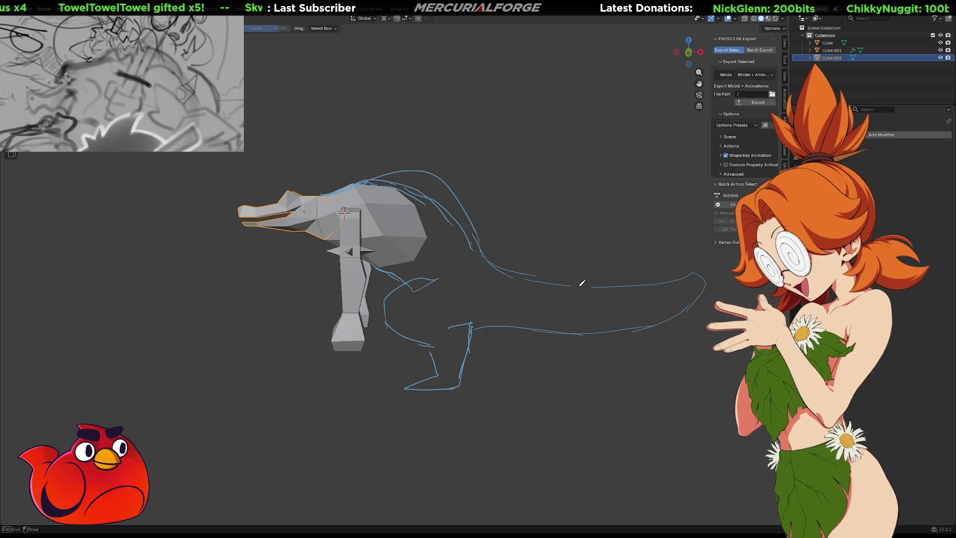
mouse_move(593, 286)
left_mouse_down()
mouse_move(507, 262)
mouse_move(503, 238)
mouse_move(477, 234)
mouse_move(475, 204)
mouse_move(442, 177)
mouse_move(383, 173)
left_mouse_up()
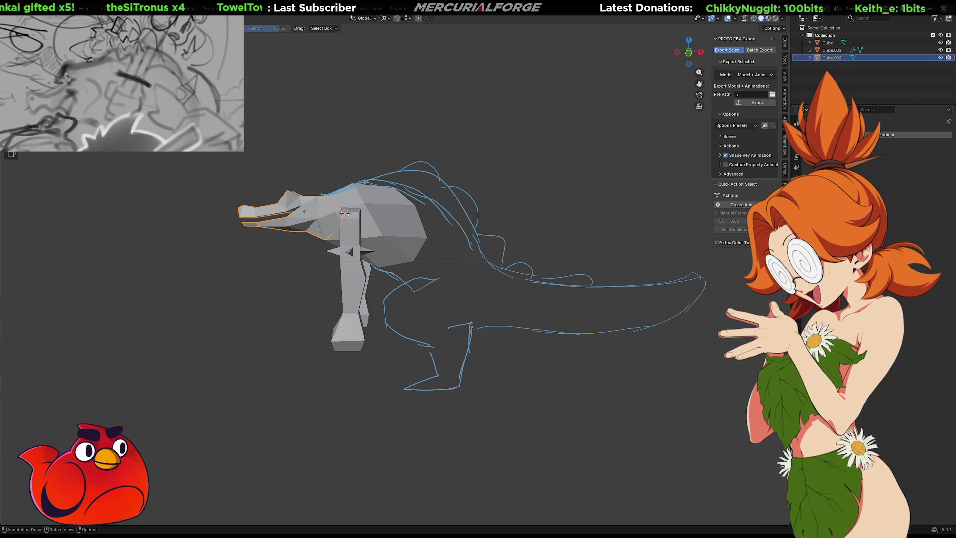
key("ctrl+z")
key("ctrl+z")
key("ctrl+z")
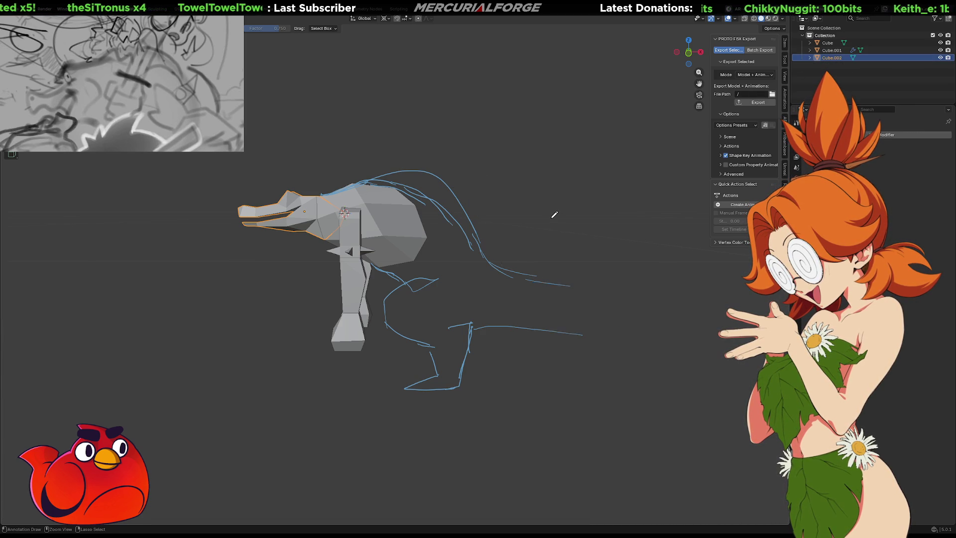
key("ctrl+z")
key("ctrl+z")
key("ctrl+z")
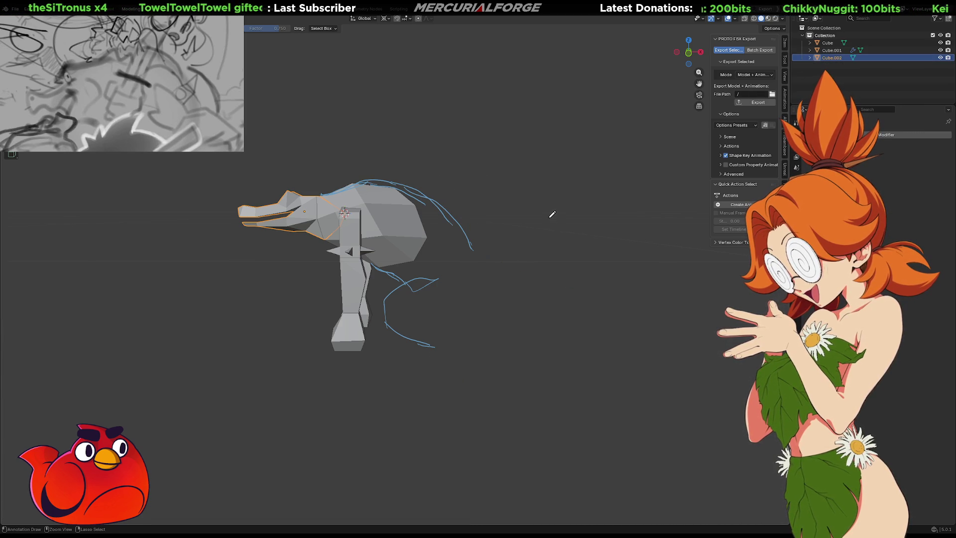
key("ctrl+z")
key("ctrl+z")
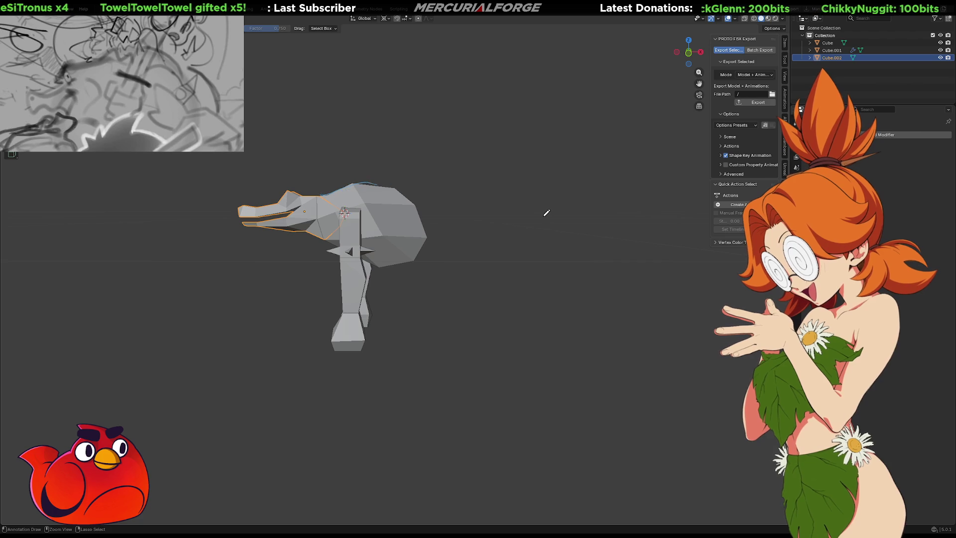
key("KP_8")
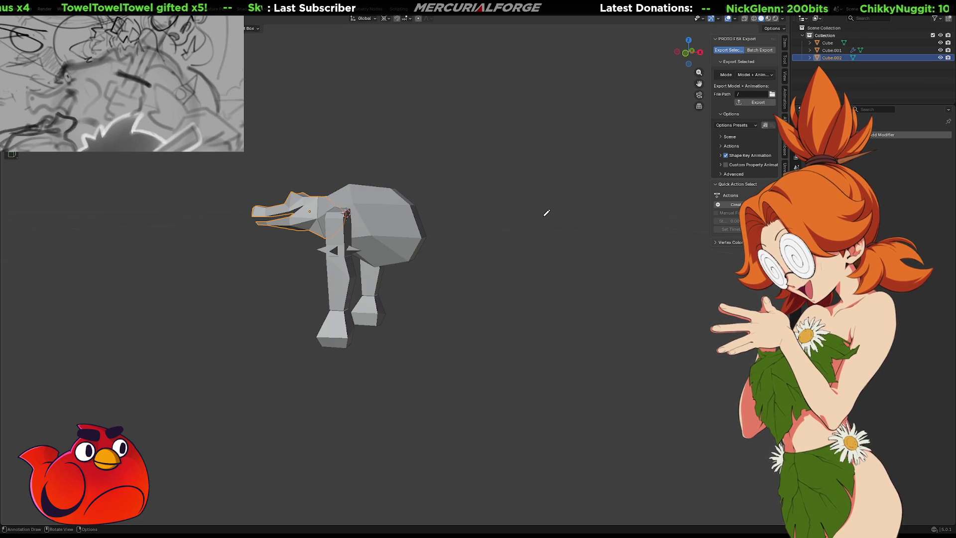
key("KP_4")
key("Up")
key("Down")
key("KP_7")
key("KP_1")
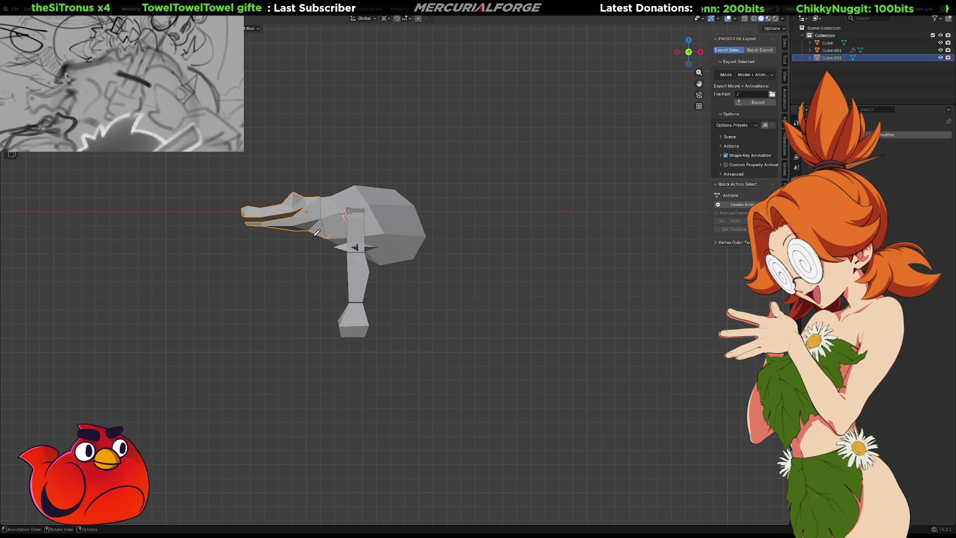
mouse_move(313, 237)
left_mouse_down()
mouse_move(340, 264)
mouse_move(329, 310)
left_mouse_up()
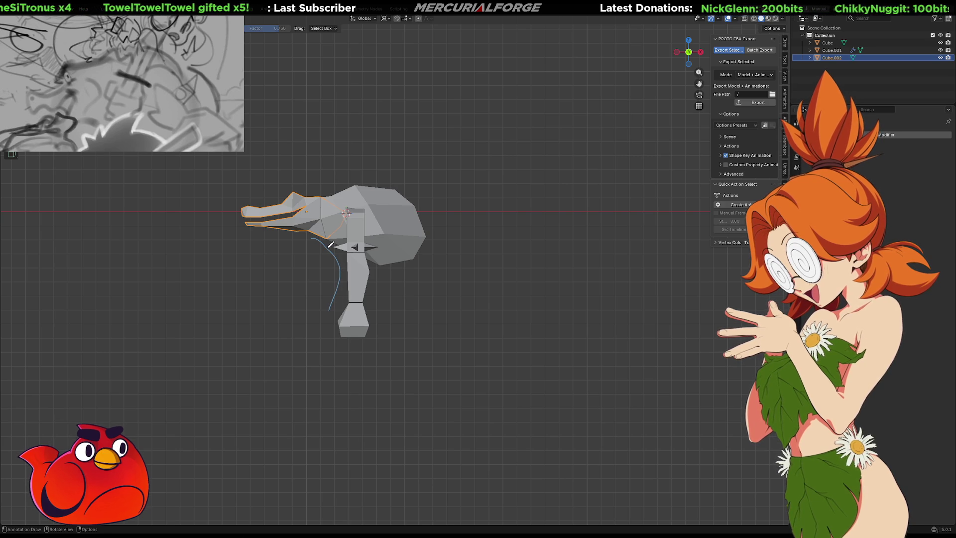
left_click_drag(313, 237, 326, 296)
left_click_drag(363, 192, 416, 284)
mouse_move(398, 210)
left_mouse_down()
mouse_move(397, 311)
mouse_move(360, 353)
left_mouse_up()
mouse_move(401, 302)
left_mouse_down()
mouse_move(326, 316)
mouse_move(321, 346)
mouse_move(361, 389)
left_mouse_up()
mouse_move(386, 322)
left_mouse_down()
mouse_move(395, 404)
mouse_move(336, 426)
left_mouse_up()
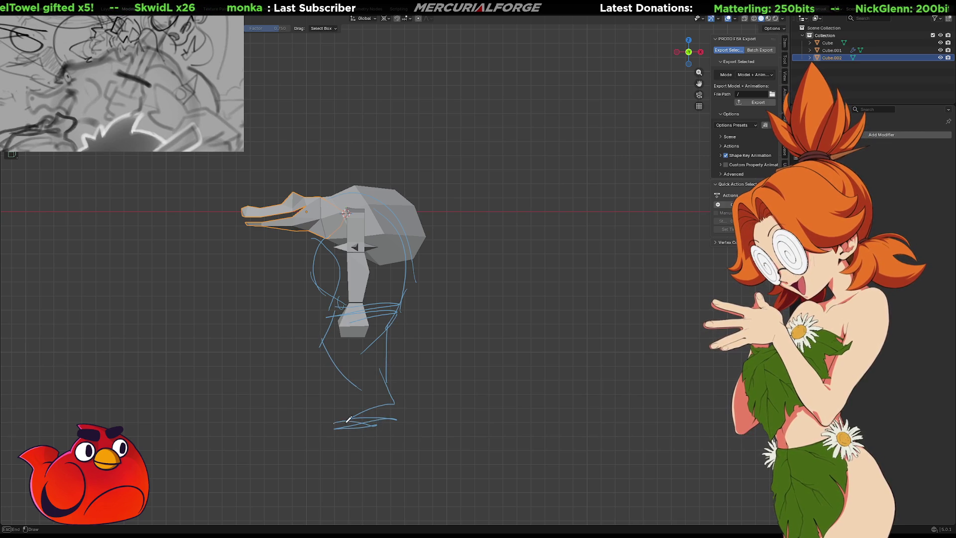
mouse_move(407, 287)
left_mouse_down()
mouse_move(470, 277)
mouse_move(417, 317)
left_mouse_up()
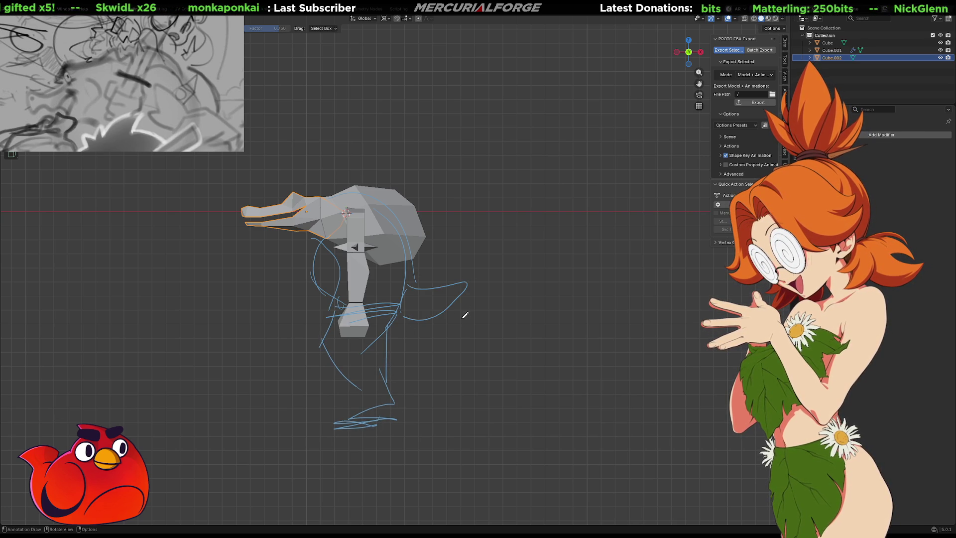
mouse_move(529, 105)
left_mouse_down()
mouse_move(424, 189)
mouse_move(498, 166)
left_mouse_up()
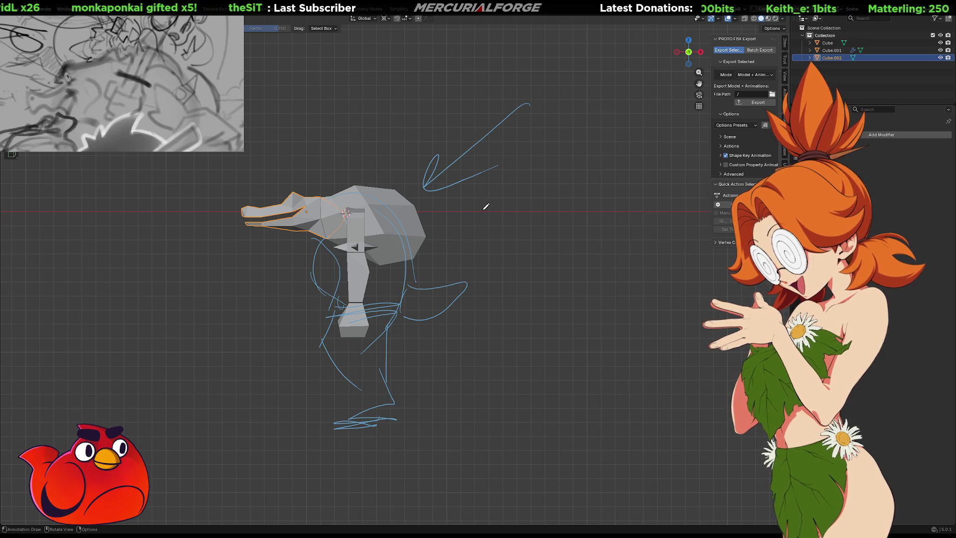
key("ctrl+z")
key("ctrl+z")
key("ctrl+z")
key("ctrl+z")
key("ctrl+z")
key("ctrl+z")
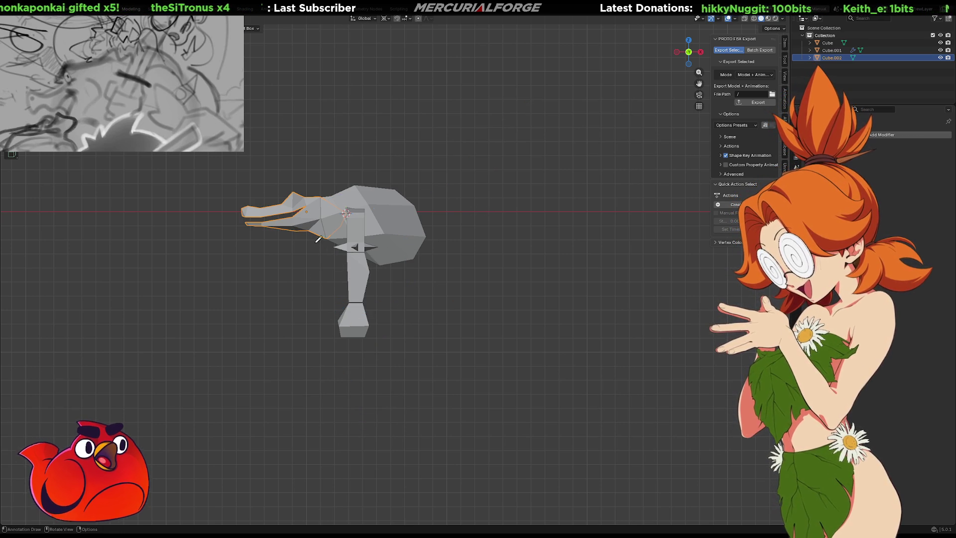
Step: Sketch head curves, a shoulder and elbow loop, and a foreleg line with the Annotate tool
left_click_drag(327, 234, 405, 278)
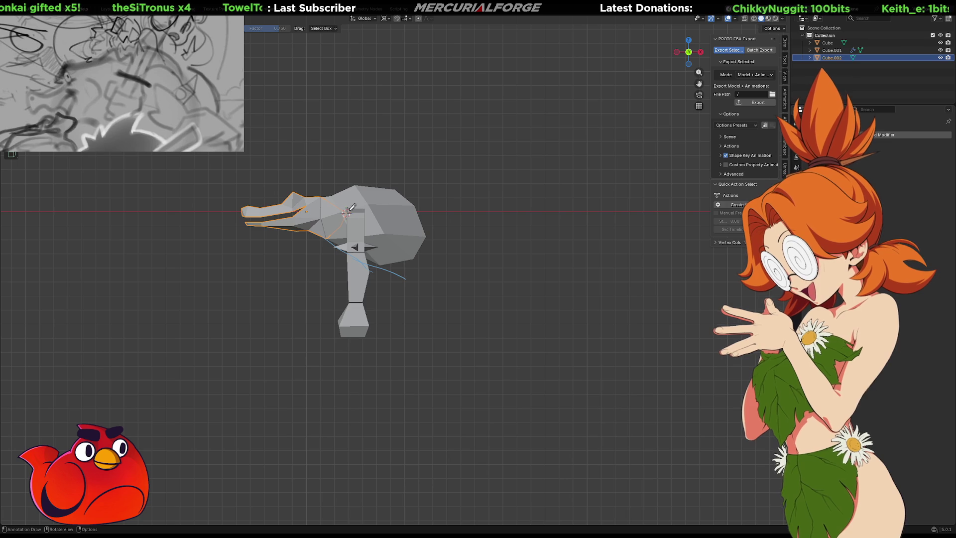
mouse_move(332, 192)
left_mouse_down()
mouse_move(421, 208)
mouse_move(403, 259)
mouse_move(432, 235)
mouse_move(459, 260)
mouse_move(429, 290)
mouse_move(406, 283)
mouse_move(436, 290)
mouse_move(399, 282)
mouse_move(401, 318)
left_mouse_up()
mouse_move(413, 273)
left_mouse_down()
mouse_move(398, 316)
mouse_move(415, 342)
mouse_move(433, 321)
mouse_move(444, 340)
left_mouse_up()
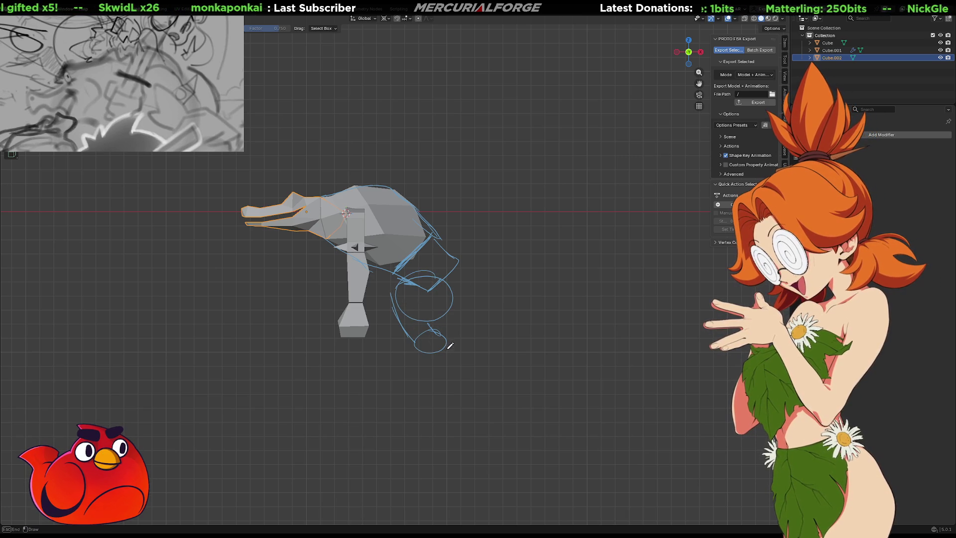
key("ctrl+z")
key("ctrl+z")
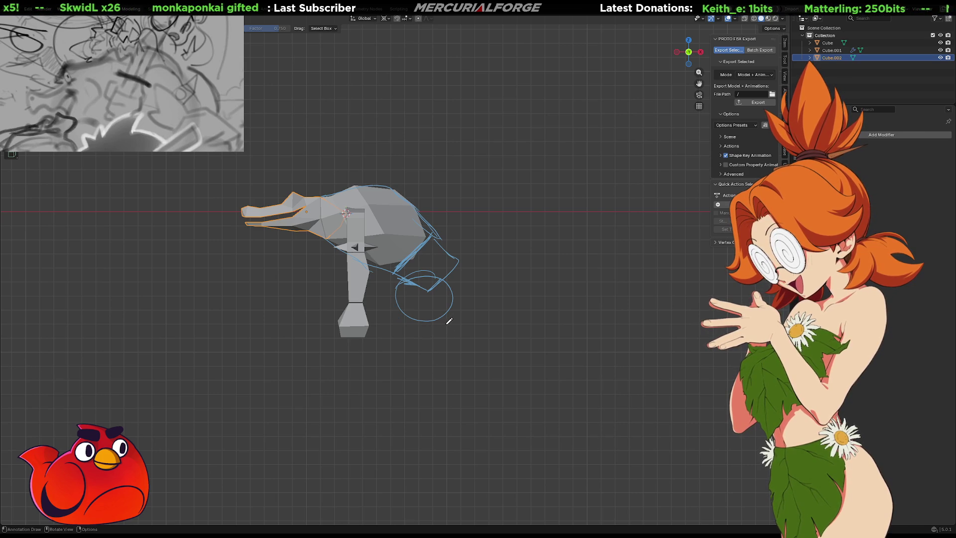
mouse_move(458, 324)
left_mouse_down()
mouse_move(441, 326)
mouse_move(393, 299)
mouse_move(454, 333)
mouse_move(405, 381)
left_mouse_up()
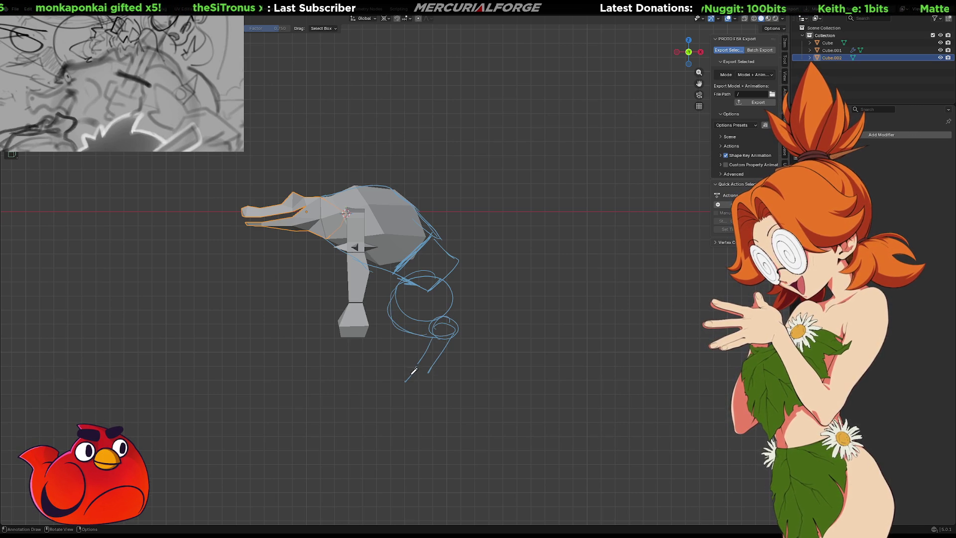
left_click_drag(454, 341, 438, 381)
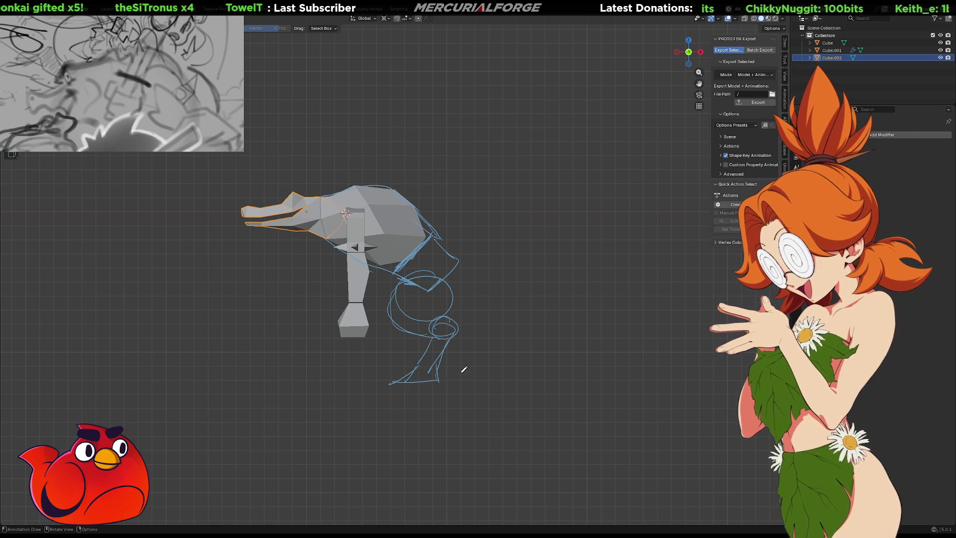
key("ctrl+z")
key("ctrl+z")
key("ctrl+z")
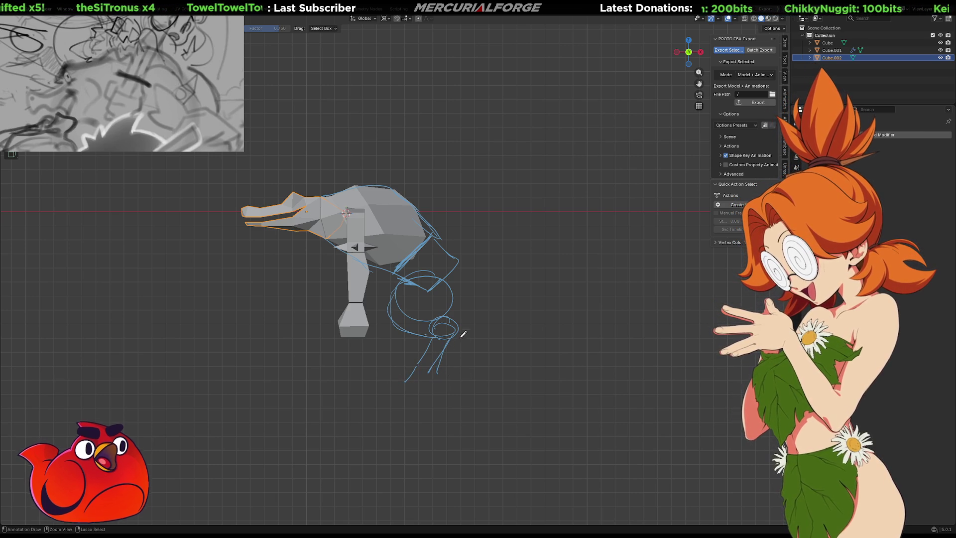
Step: Try leg and foot strokes, then undo them along with the tail, leg and back strokes
left_click_drag(428, 334, 416, 375)
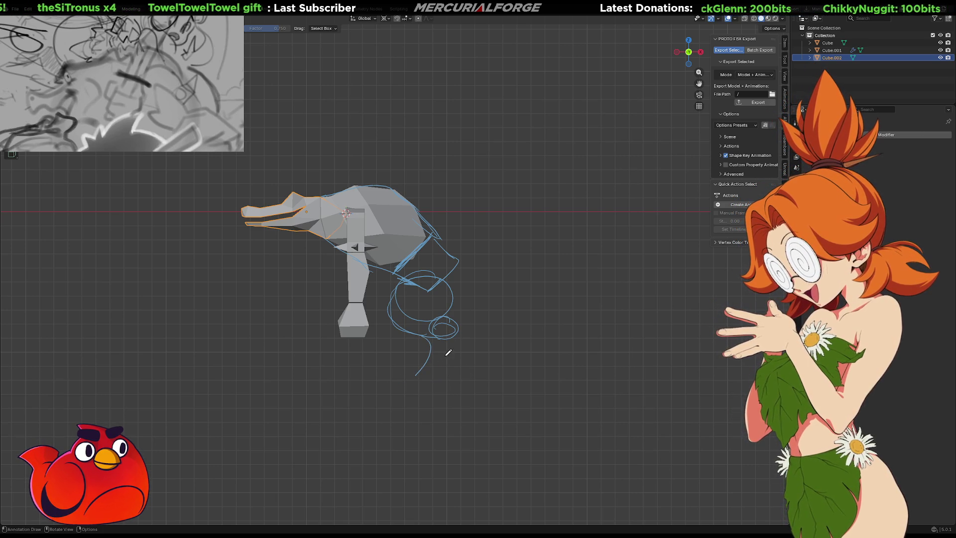
mouse_move(458, 329)
left_mouse_down()
mouse_move(439, 373)
mouse_move(394, 391)
mouse_move(432, 389)
mouse_move(445, 372)
left_mouse_up()
key("ctrl+z")
key("ctrl+z")
key("ctrl+z")
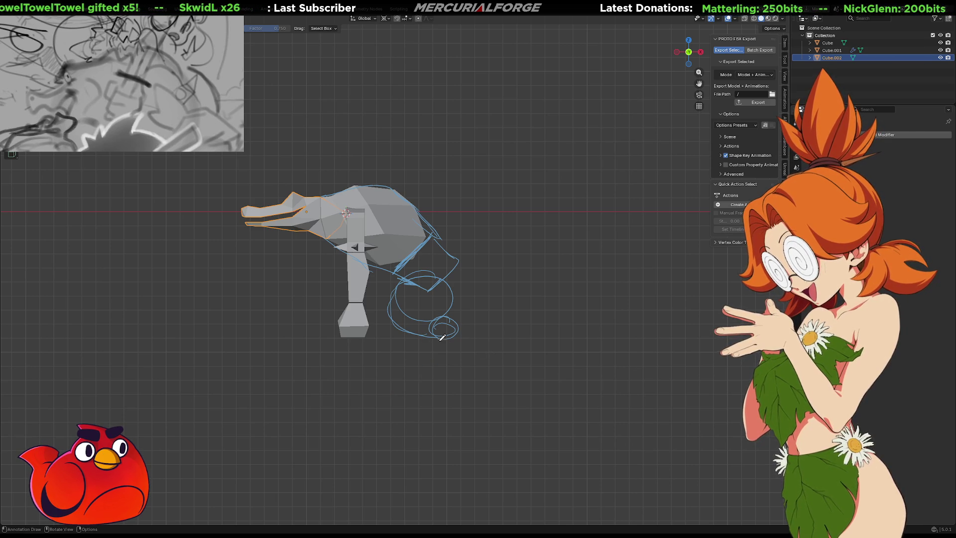
mouse_move(456, 329)
left_mouse_down()
mouse_move(438, 366)
mouse_move(420, 375)
mouse_move(431, 383)
mouse_move(441, 371)
mouse_move(426, 393)
mouse_move(407, 375)
mouse_move(398, 385)
mouse_move(415, 373)
left_mouse_up()
key("ctrl+z")
mouse_move(464, 308)
left_mouse_down()
mouse_move(459, 319)
mouse_move(553, 268)
mouse_move(438, 245)
mouse_move(632, 260)
mouse_move(529, 302)
mouse_move(458, 300)
left_mouse_up()
key("ctrl+z")
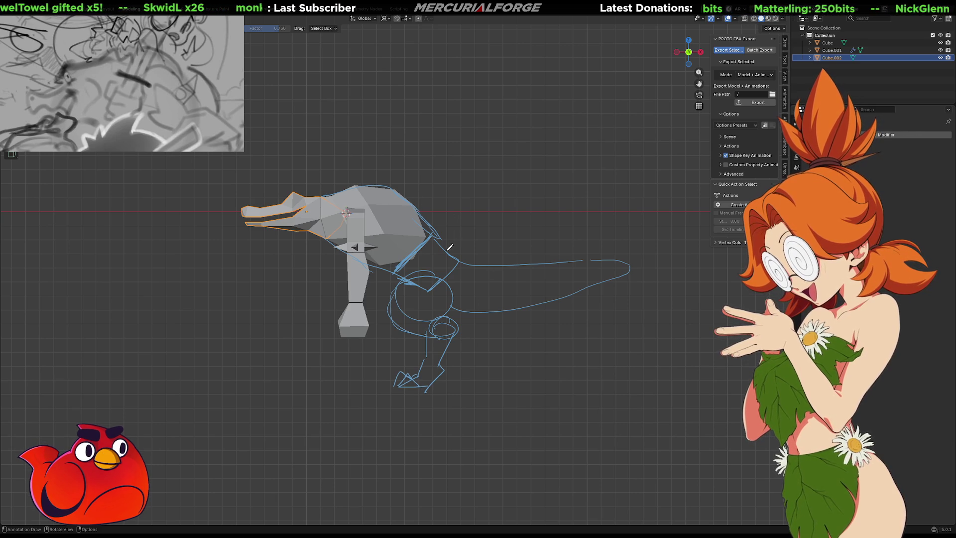
key("ctrl+z")
key("ctrl+z")
key("ctrl+z")
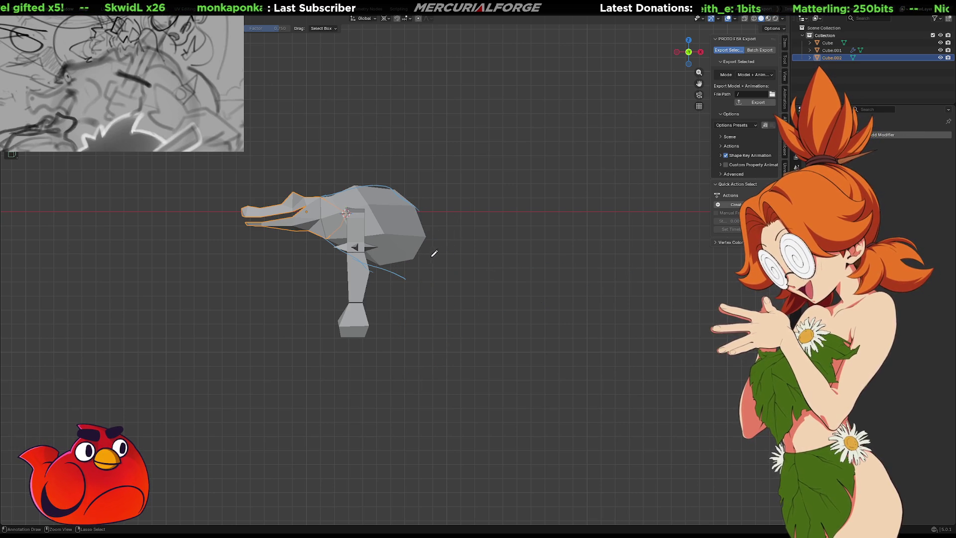
Step: Redraw the back line arcing to the rear and a belly curve extending into the tail
key("ctrl+z")
left_click_drag(354, 187, 441, 243)
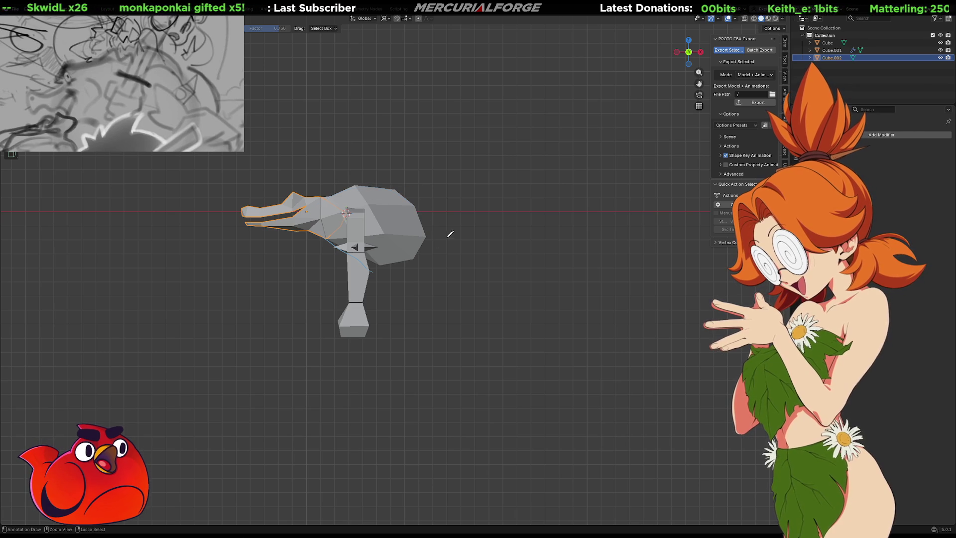
key("ctrl+z")
mouse_move(334, 194)
left_mouse_down()
mouse_move(386, 178)
mouse_move(436, 207)
mouse_move(457, 256)
left_mouse_up()
mouse_move(372, 268)
left_mouse_down()
mouse_move(393, 285)
mouse_move(448, 256)
left_mouse_up()
mouse_move(388, 287)
left_mouse_down()
mouse_move(454, 251)
mouse_move(528, 267)
mouse_move(636, 251)
mouse_move(652, 265)
left_mouse_up()
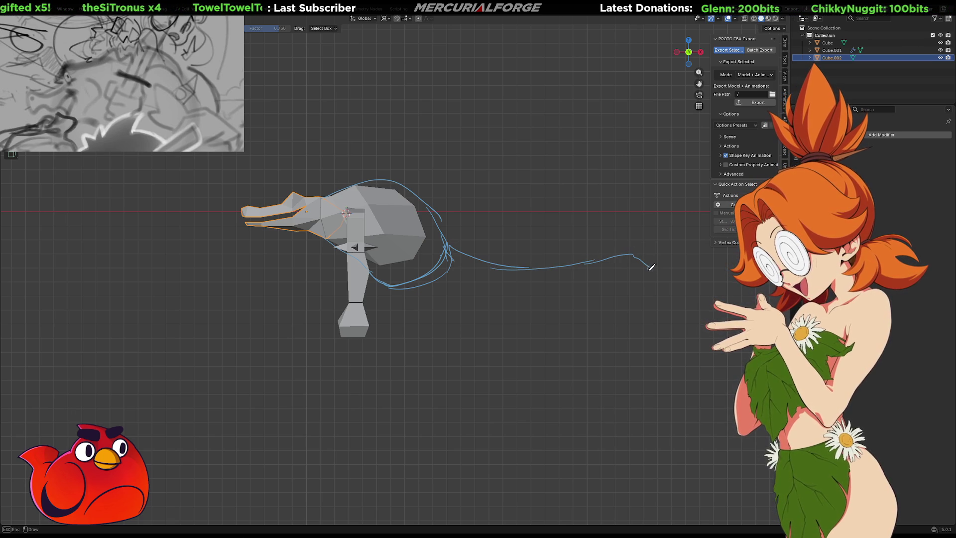
Step: Sketch the tail underside, hind leg with knee, snout top, lower jaw and hip shading
mouse_move(607, 295)
left_mouse_down()
mouse_move(456, 313)
mouse_move(412, 273)
mouse_move(374, 314)
mouse_move(411, 344)
left_mouse_up()
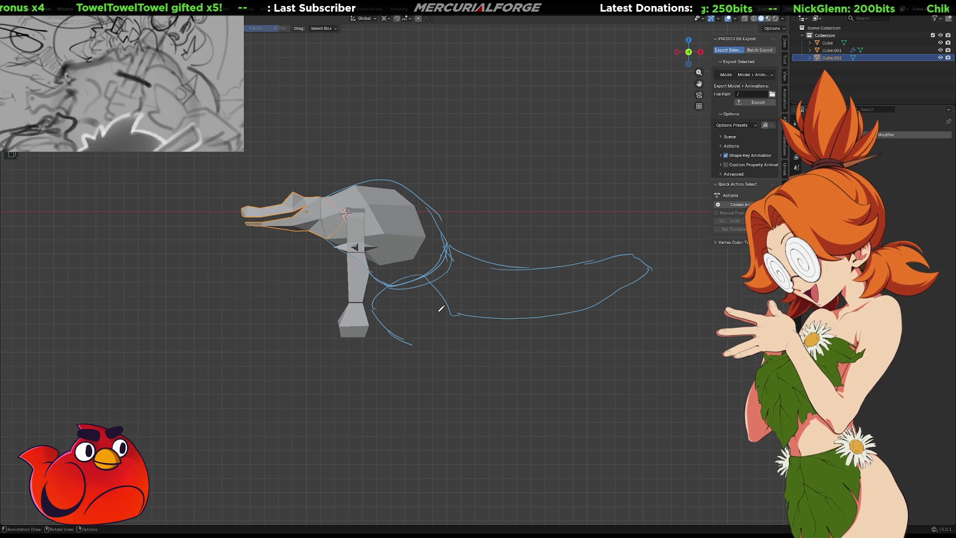
left_click_drag(452, 312, 373, 305)
mouse_move(443, 327)
left_mouse_down()
mouse_move(437, 359)
mouse_move(416, 366)
mouse_move(423, 381)
mouse_move(391, 380)
mouse_move(431, 377)
left_mouse_up()
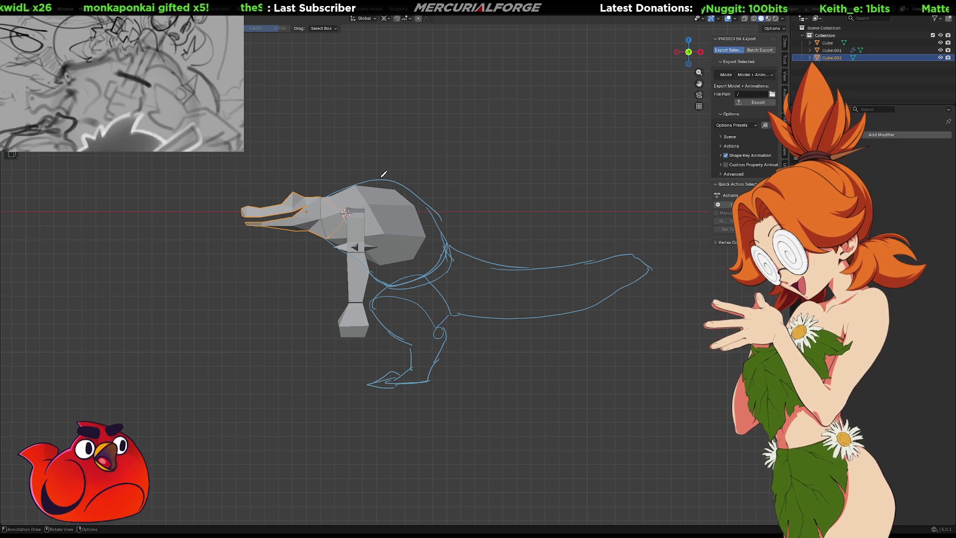
mouse_move(332, 193)
left_mouse_down()
mouse_move(284, 182)
mouse_move(227, 205)
mouse_move(235, 227)
left_mouse_up()
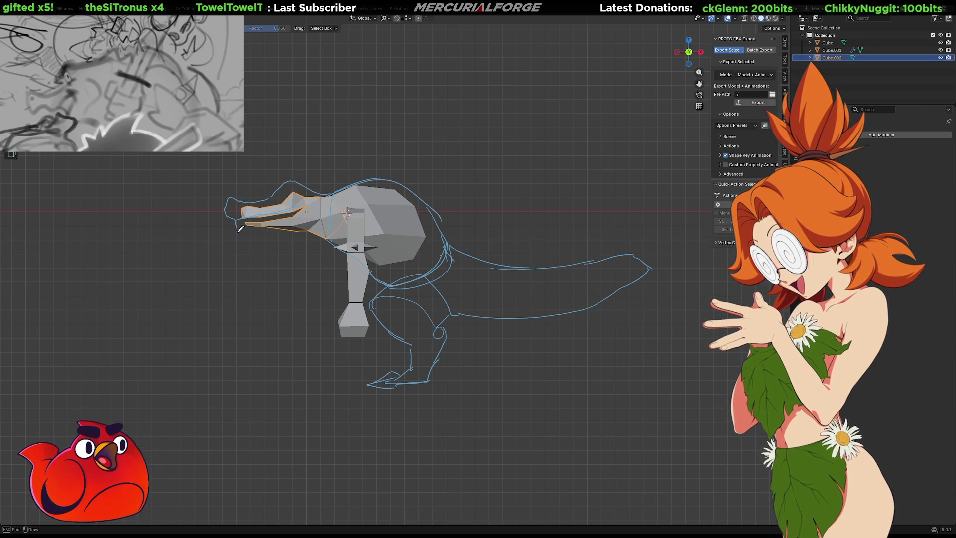
left_click_drag(269, 230, 322, 246)
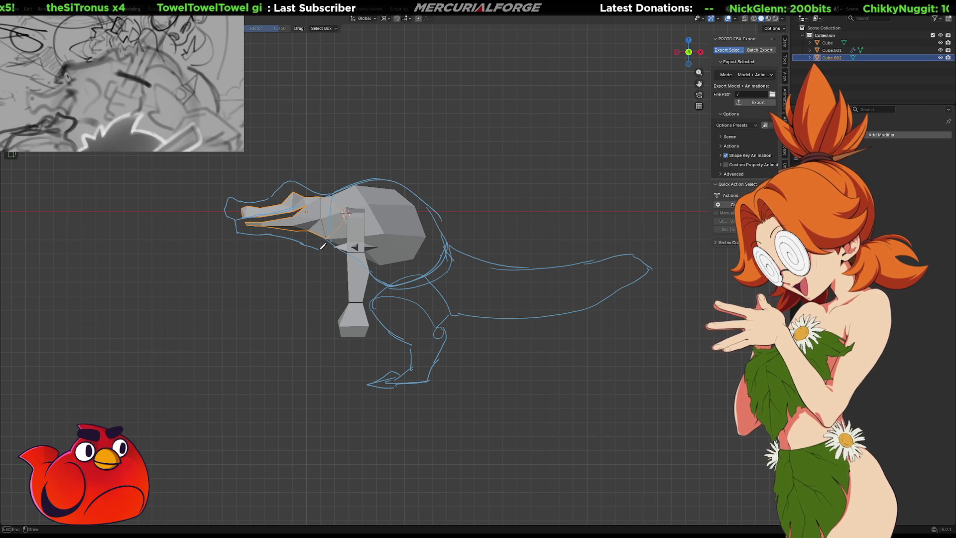
left_click_drag(376, 270, 377, 267)
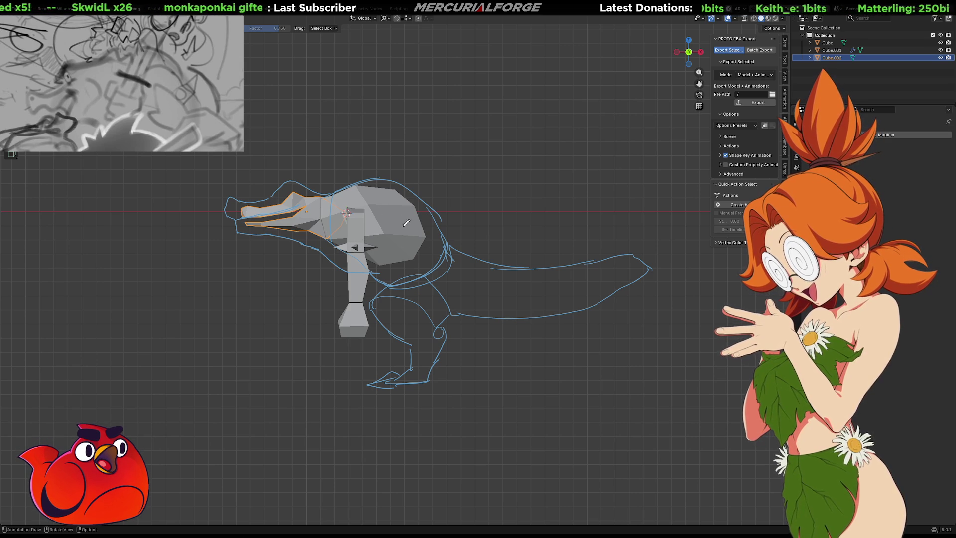
mouse_move(443, 253)
left_mouse_down()
mouse_move(452, 247)
mouse_move(407, 277)
left_mouse_up()
Step: Hatch the hip, thigh and neck, undo the hatching, and draw a crest stroke over the head
mouse_move(445, 237)
left_mouse_down()
mouse_move(375, 273)
mouse_move(433, 245)
left_mouse_up()
left_click_drag(409, 287, 445, 318)
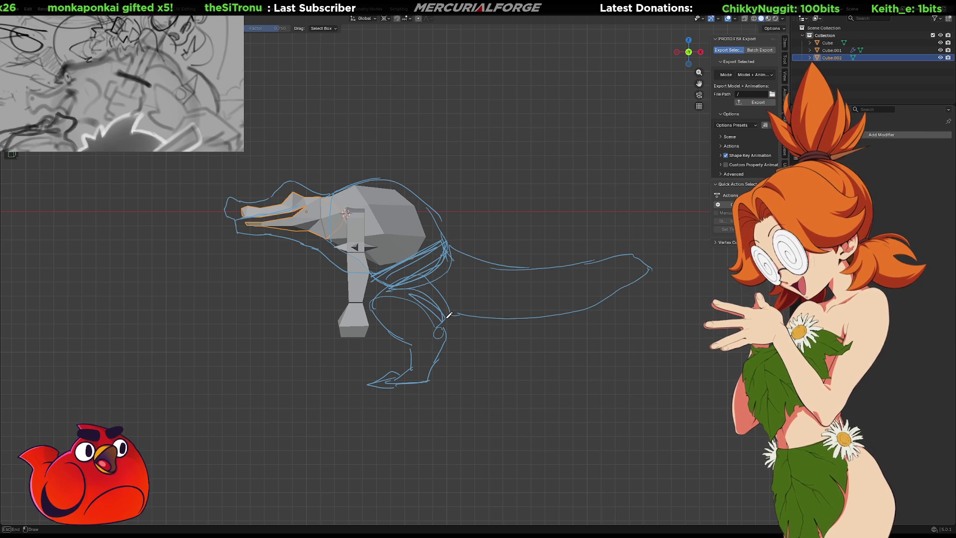
mouse_move(466, 251)
left_mouse_down()
mouse_move(461, 309)
mouse_move(453, 241)
left_mouse_up()
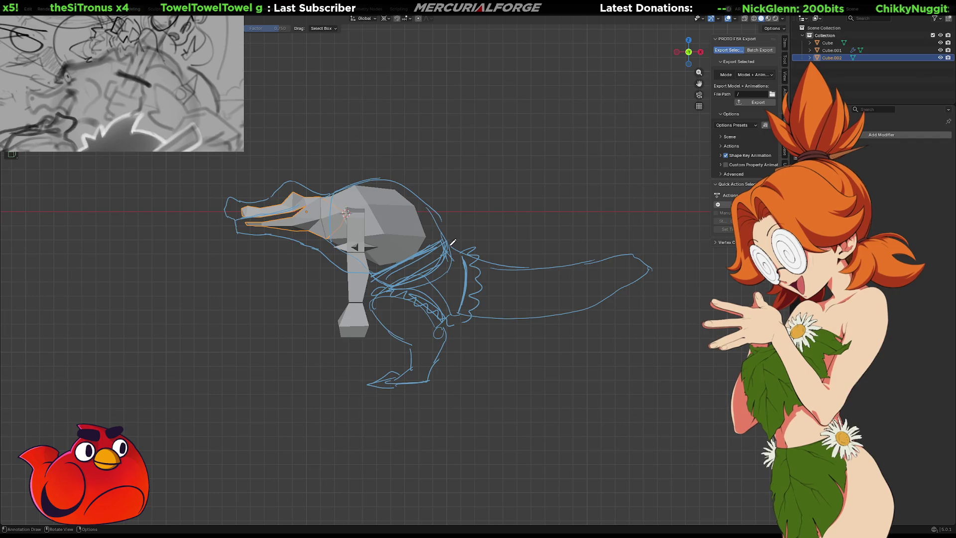
mouse_move(324, 196)
left_mouse_down()
mouse_move(316, 245)
mouse_move(330, 249)
mouse_move(322, 195)
mouse_move(318, 251)
left_mouse_up()
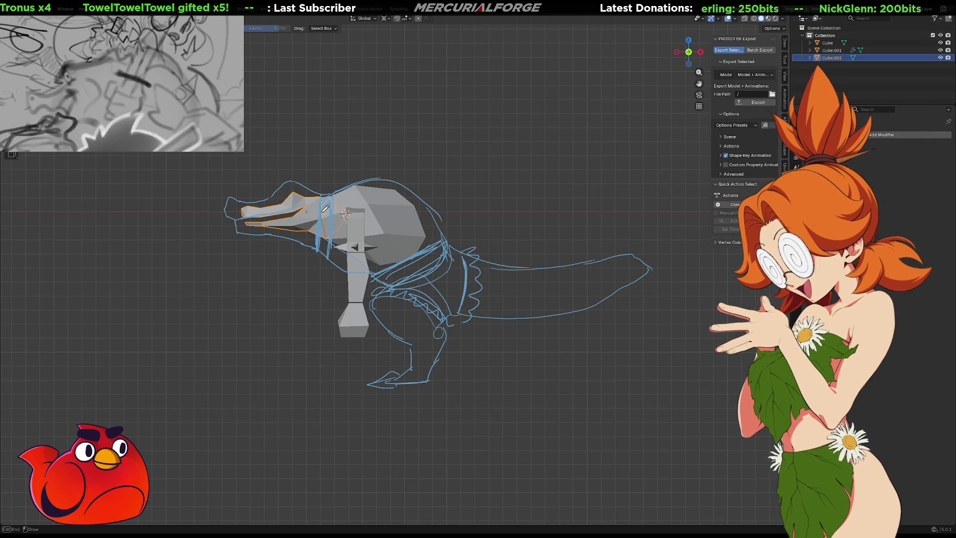
mouse_move(445, 241)
left_mouse_down()
mouse_move(413, 269)
mouse_move(438, 249)
mouse_move(376, 277)
left_mouse_up()
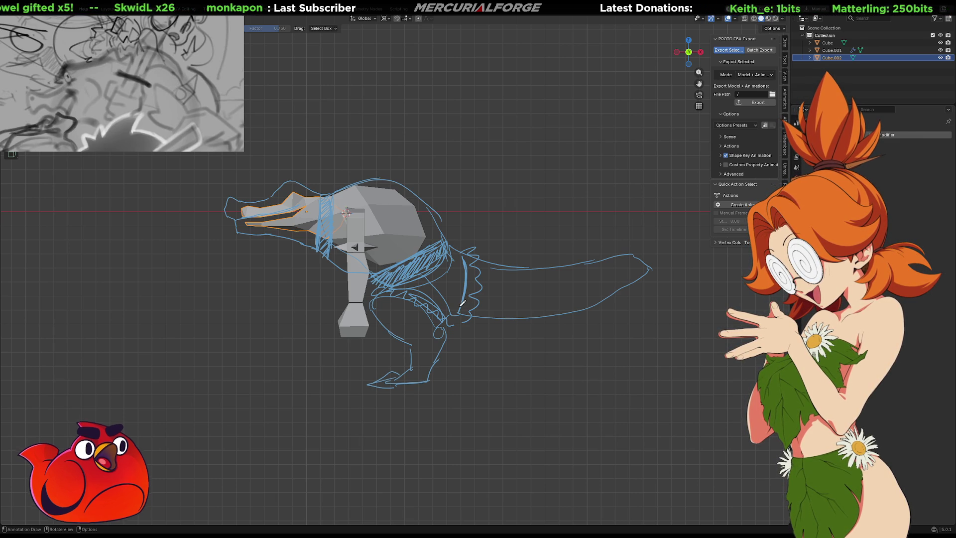
key("ctrl+z")
key("ctrl+z")
key("ctrl+z")
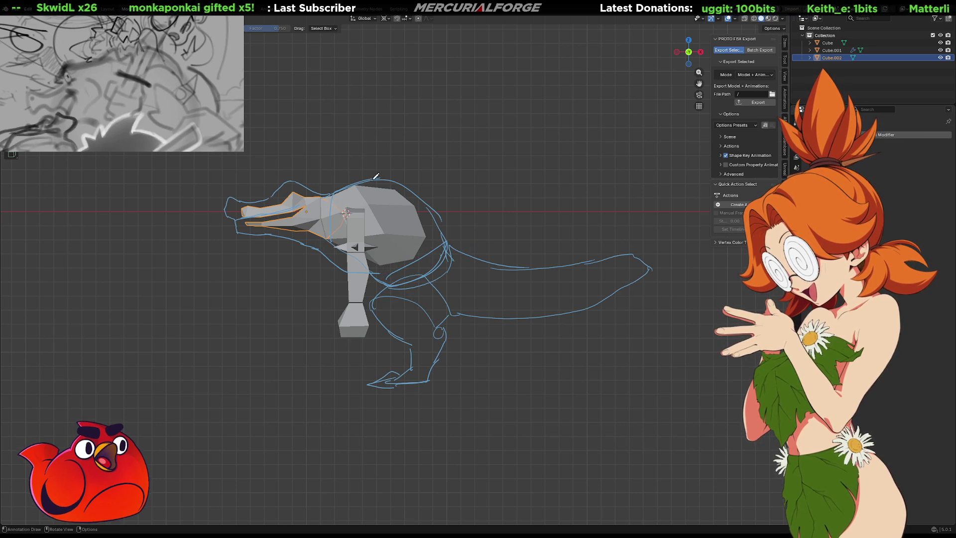
mouse_move(340, 183)
left_mouse_down()
mouse_move(412, 177)
mouse_move(428, 187)
mouse_move(442, 219)
left_mouse_up()
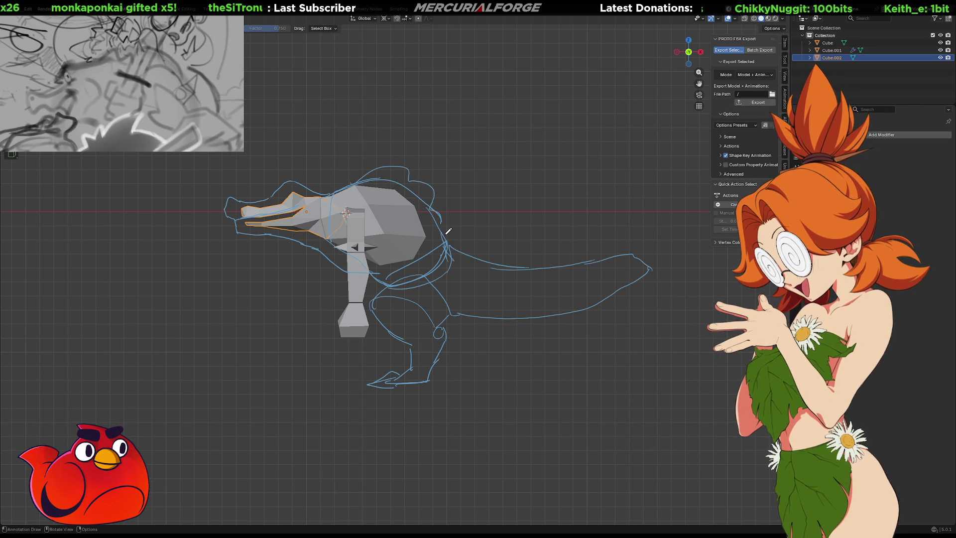
Step: Annotate hip loops with a hanging leg shape, then undo the torso, arm and leg scribbles
mouse_move(471, 251)
left_mouse_down()
mouse_move(465, 305)
mouse_move(484, 294)
mouse_move(465, 234)
mouse_move(475, 254)
mouse_move(470, 261)
mouse_move(443, 249)
mouse_move(475, 244)
mouse_move(448, 243)
mouse_move(485, 269)
mouse_move(503, 253)
mouse_move(496, 269)
mouse_move(509, 261)
left_mouse_up()
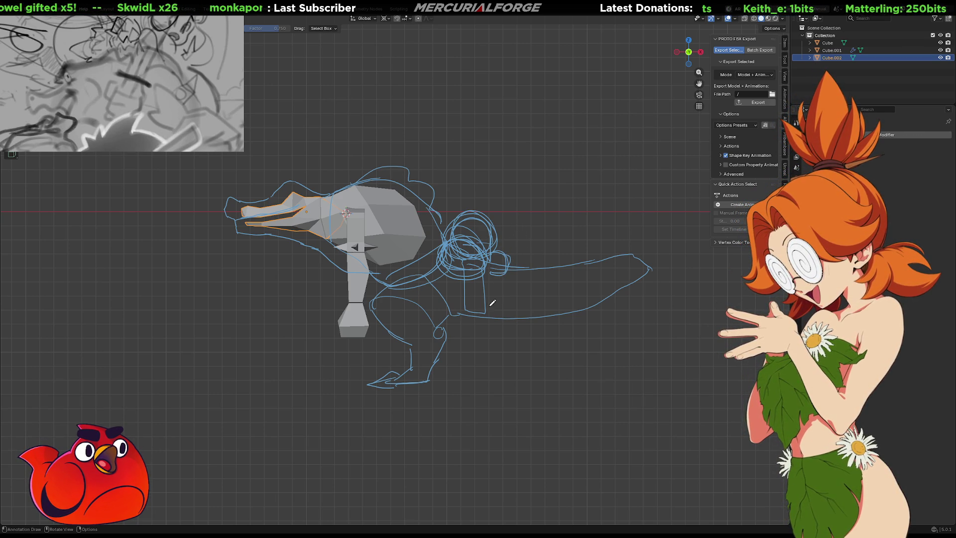
left_click_drag(493, 277, 525, 358)
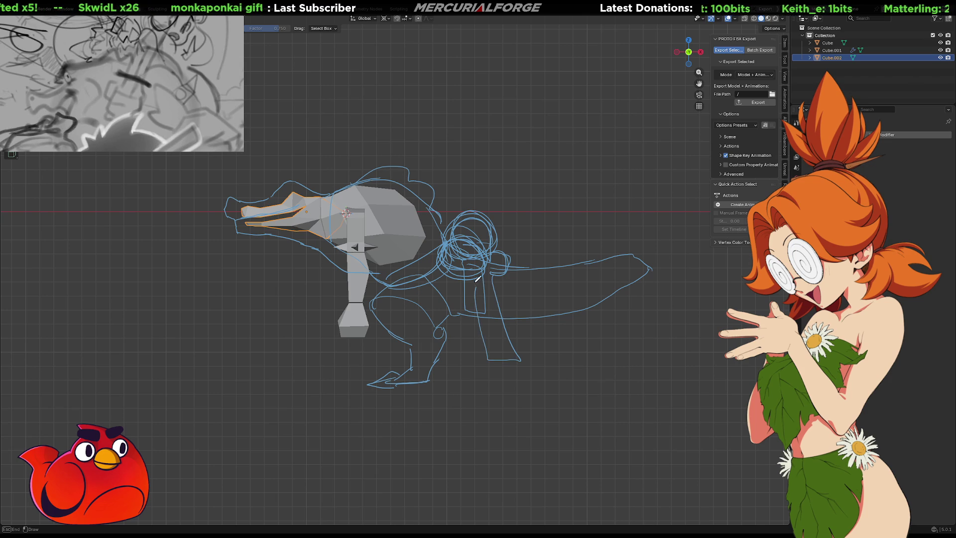
left_click_drag(468, 288, 489, 286)
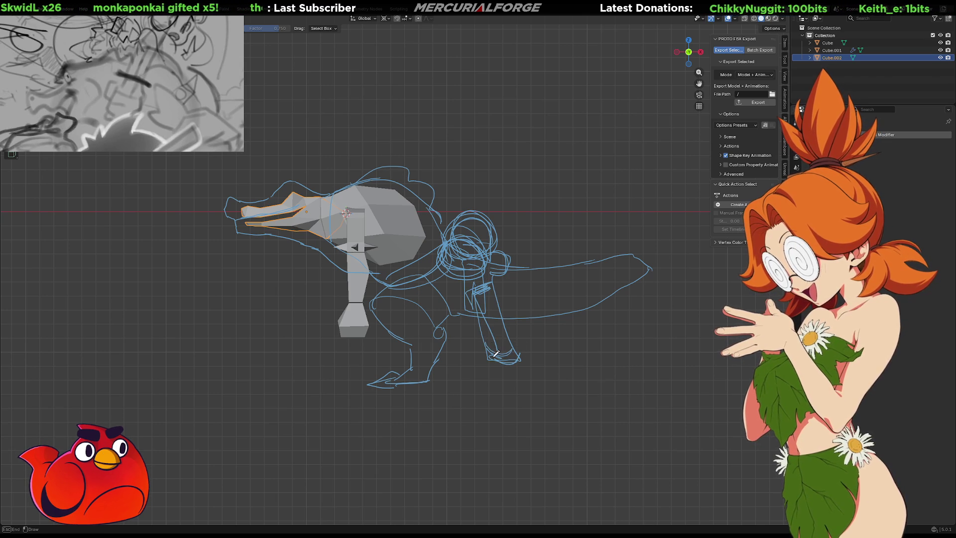
left_click_drag(478, 278, 442, 299)
left_click_drag(471, 245, 488, 274)
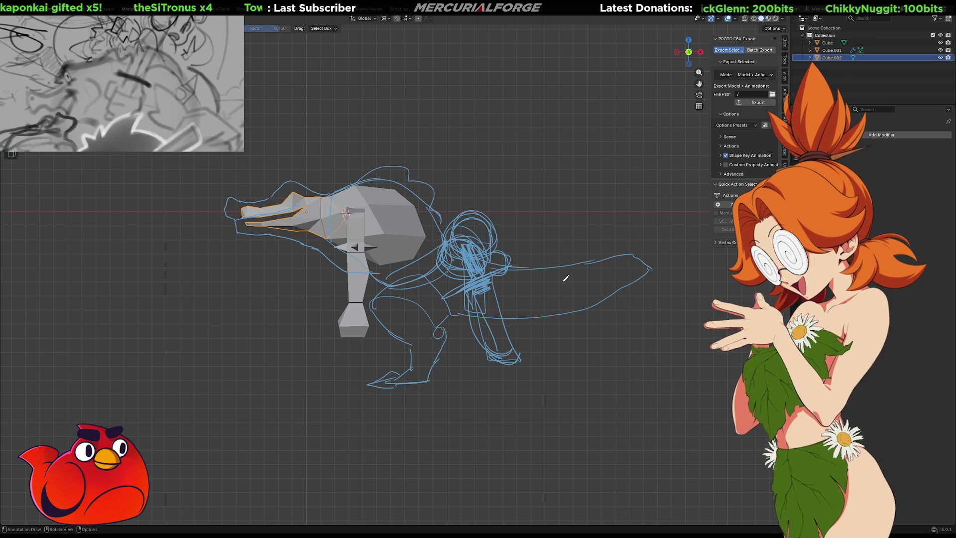
key("ctrl+z")
key("ctrl+z")
key("ctrl+z")
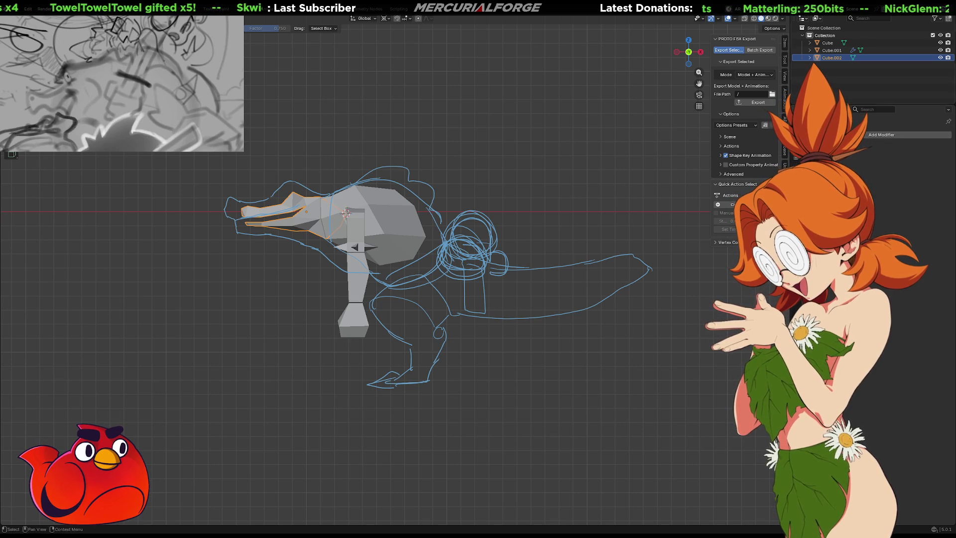
Step: Scale the head up about 1.12 times, shift it to fill the sketched snout, and show wireframe
key("d")
left_click(294, 261)
left_click(306, 222)
key("s")
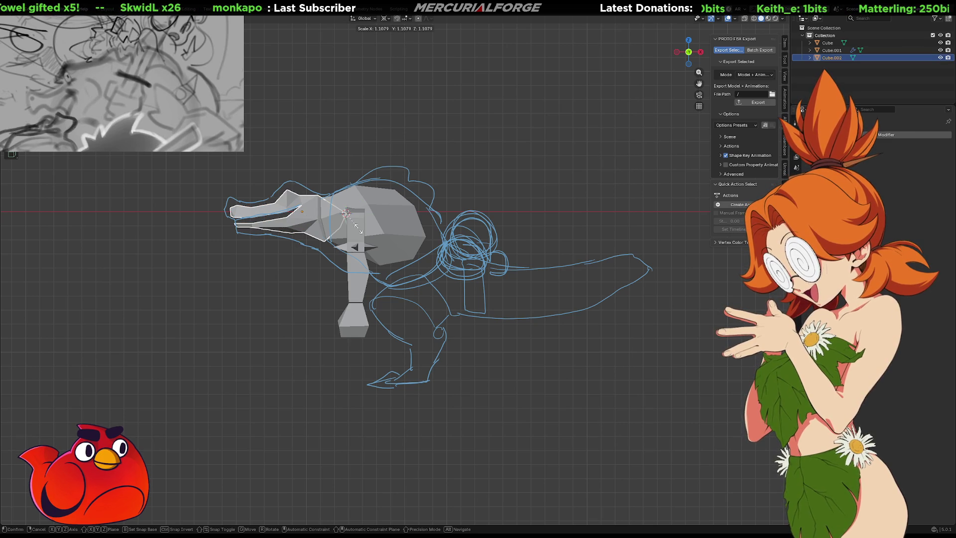
key("g")
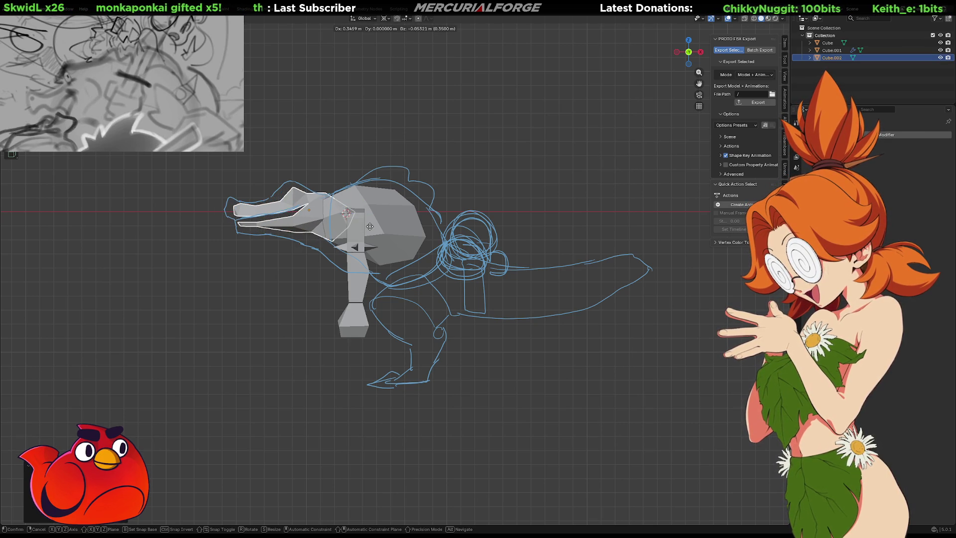
key("s")
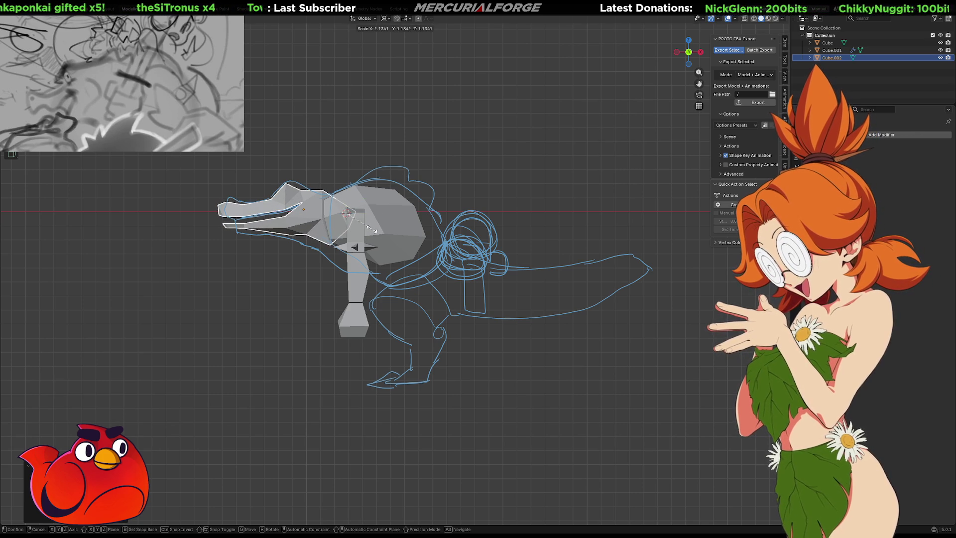
key("g")
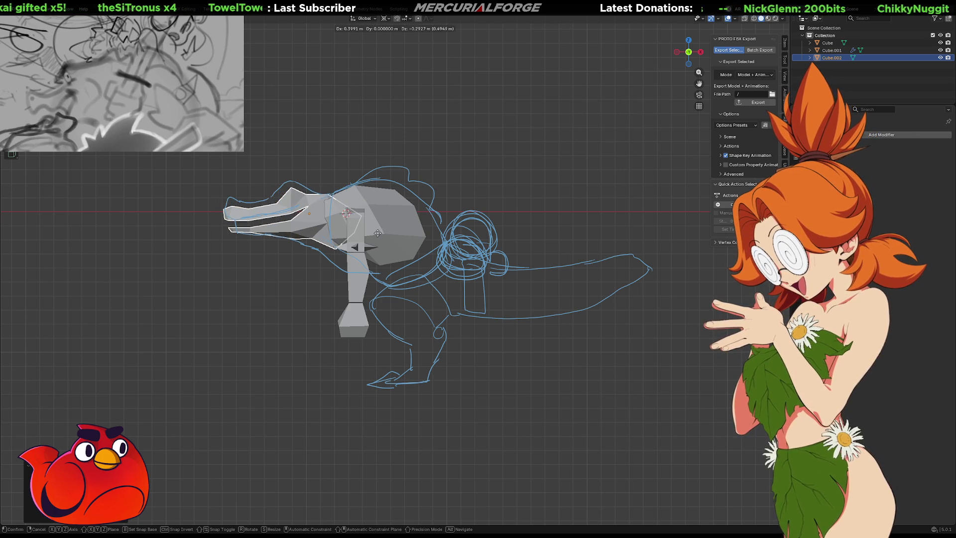
left_click(373, 228)
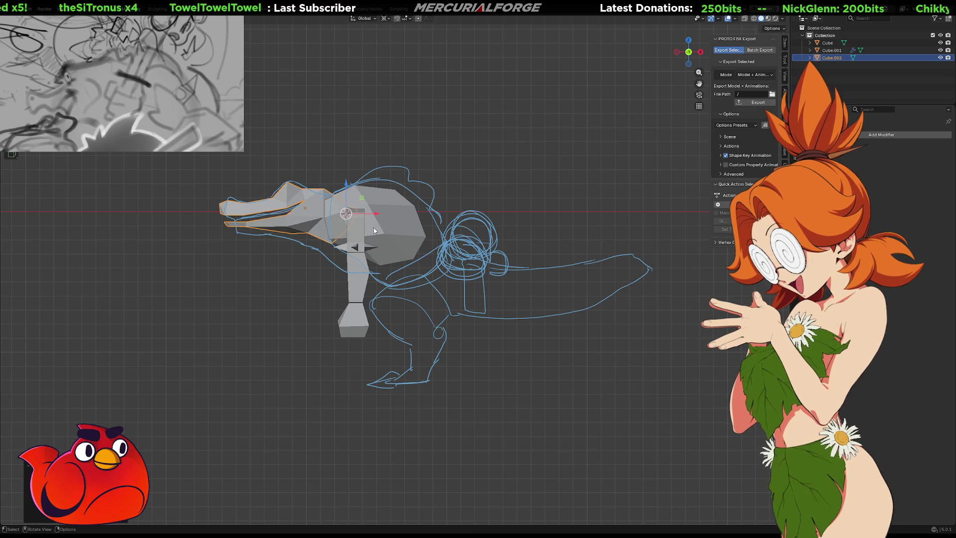
key("shift+z")
left_click_drag(260, 174, 188, 283)
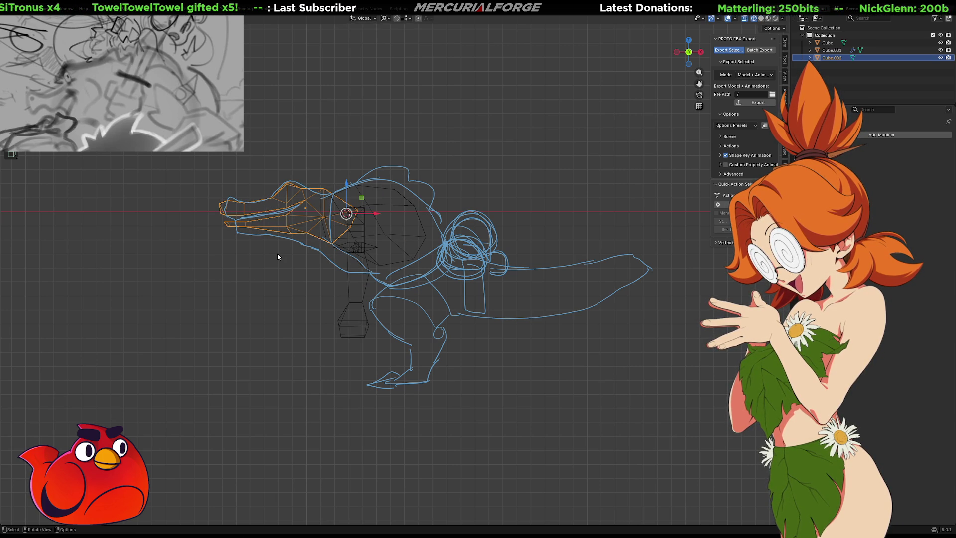
Step: In Edit Mode, move the snout-tip vertices up and left onto the sketch outline
key("Tab")
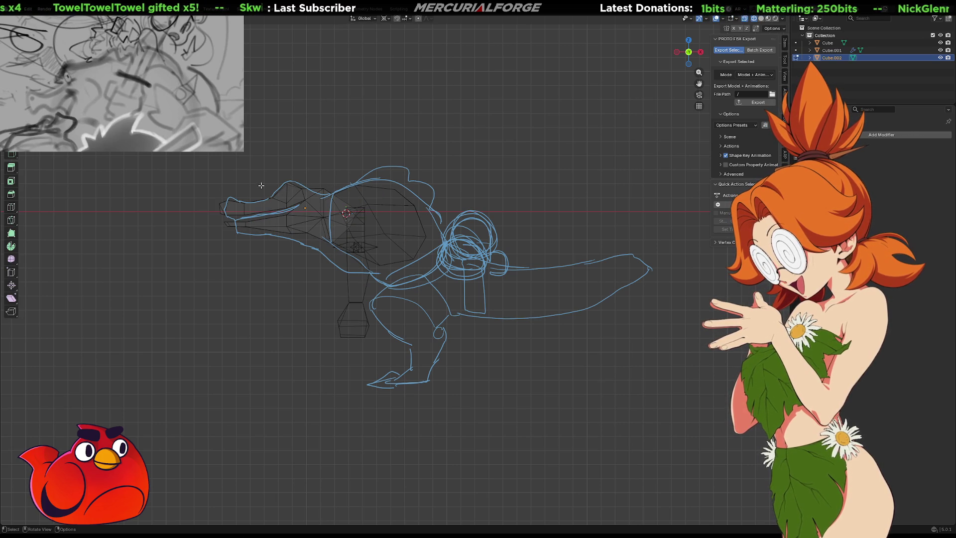
left_click_drag(259, 183, 193, 270)
key("g")
key("x")
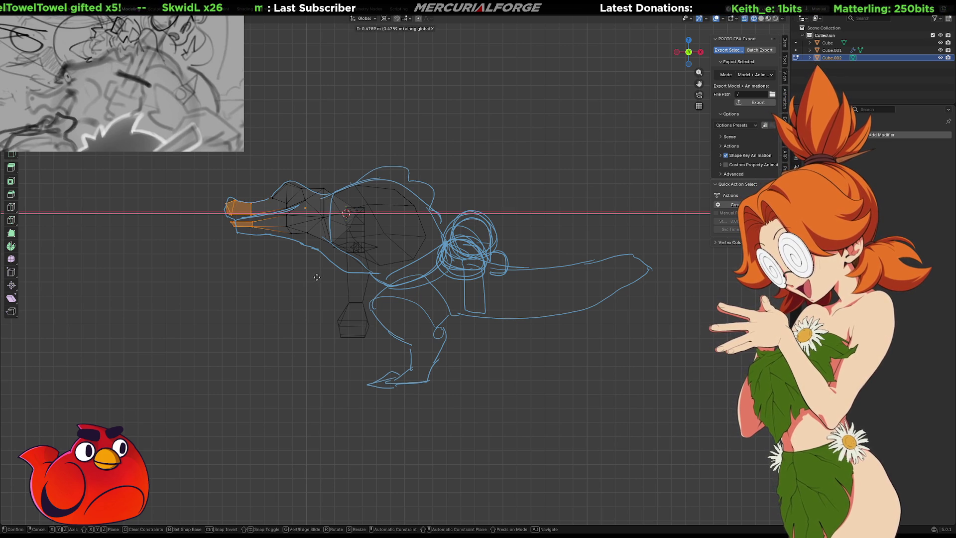
scroll(316, 278, "up", 3)
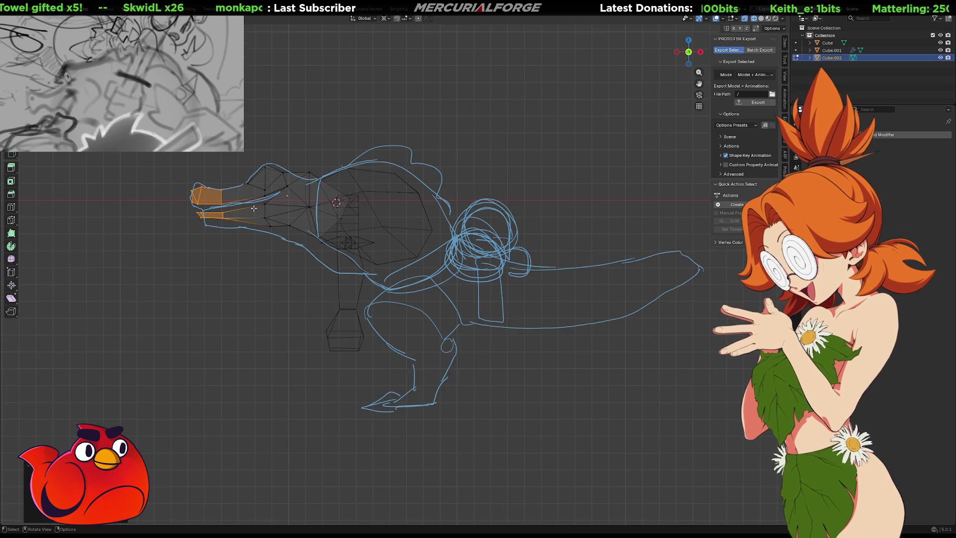
scroll(391, 300, "up", 4)
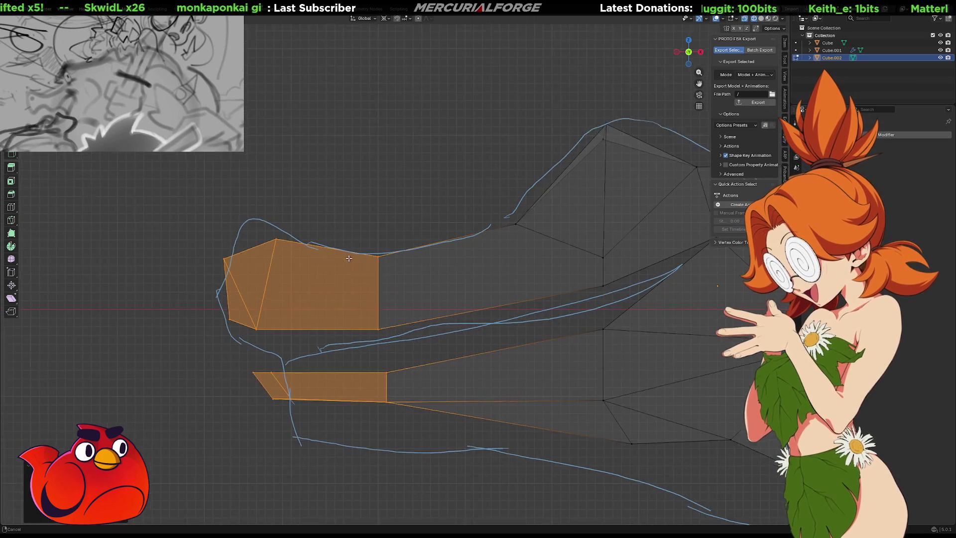
scroll(348, 258, "down", 1)
left_click_drag(358, 224, 296, 282)
key("g")
left_click(334, 259)
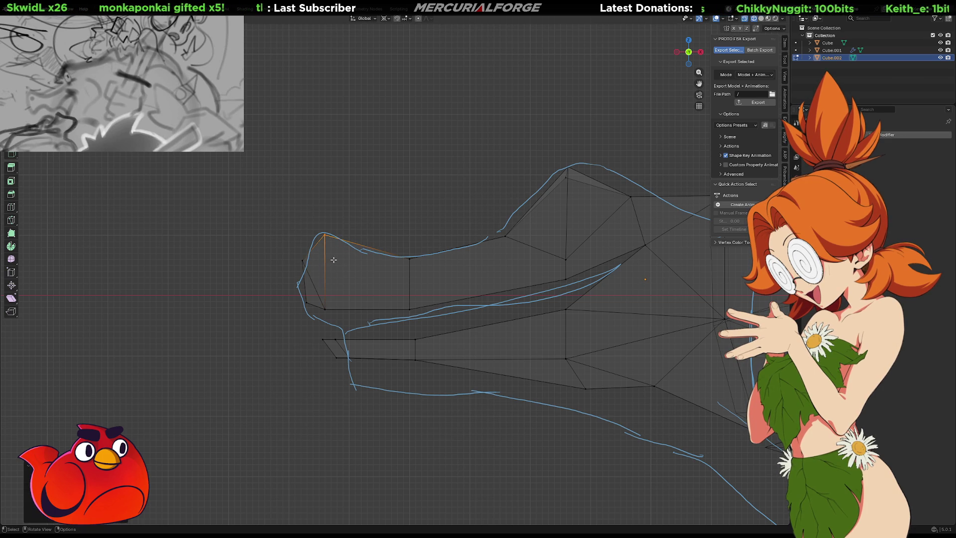
Step: Pull the lower snout vertex down onto the sketched outline
left_click(304, 271)
left_click_drag(308, 298, 277, 338)
key("g")
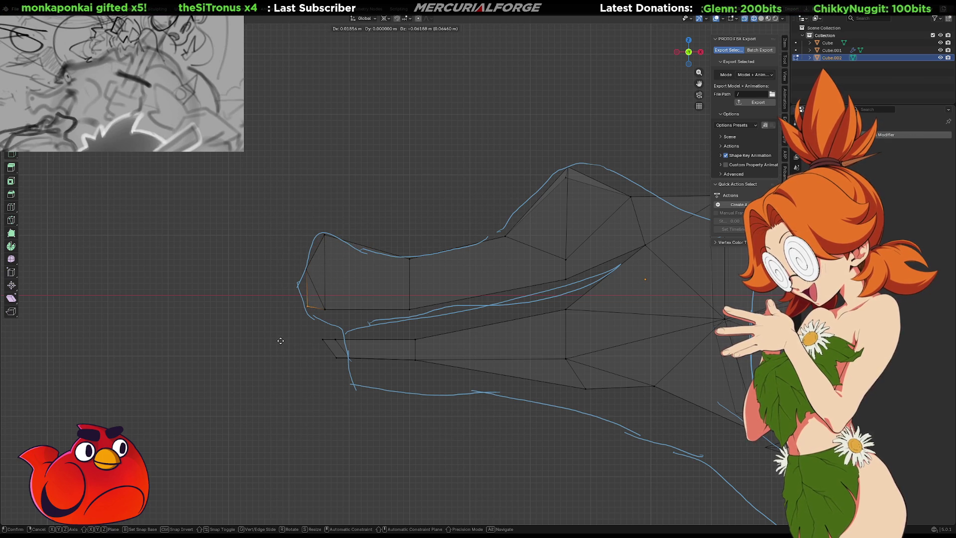
left_click(280, 341)
key("g")
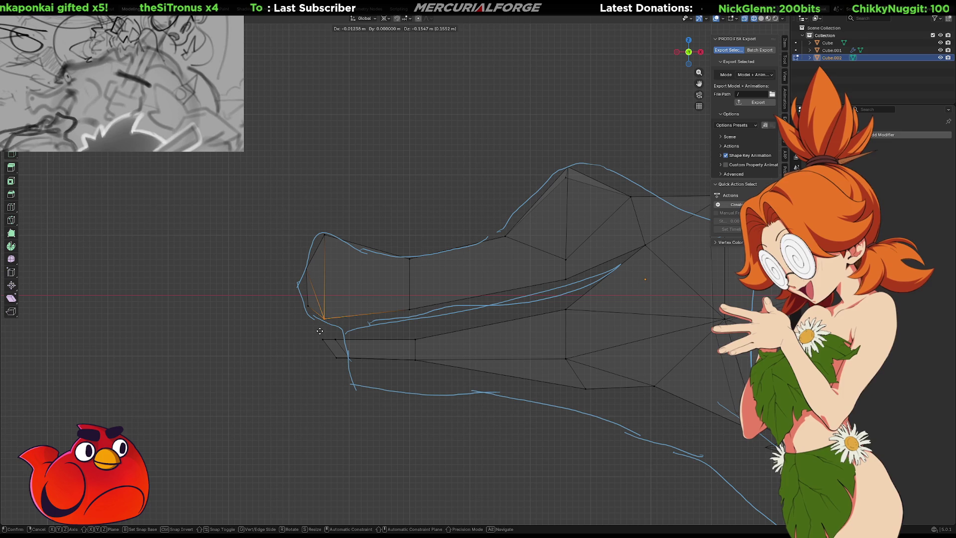
left_click(320, 329)
Step: Move the lower jaw's front face and a jaw vertex down and left onto the sketch line
left_click(339, 350)
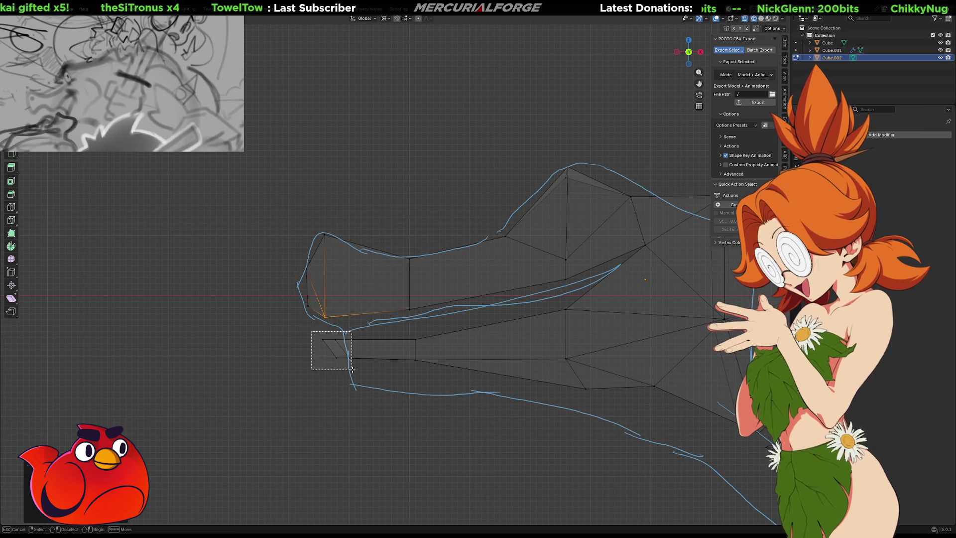
key("g")
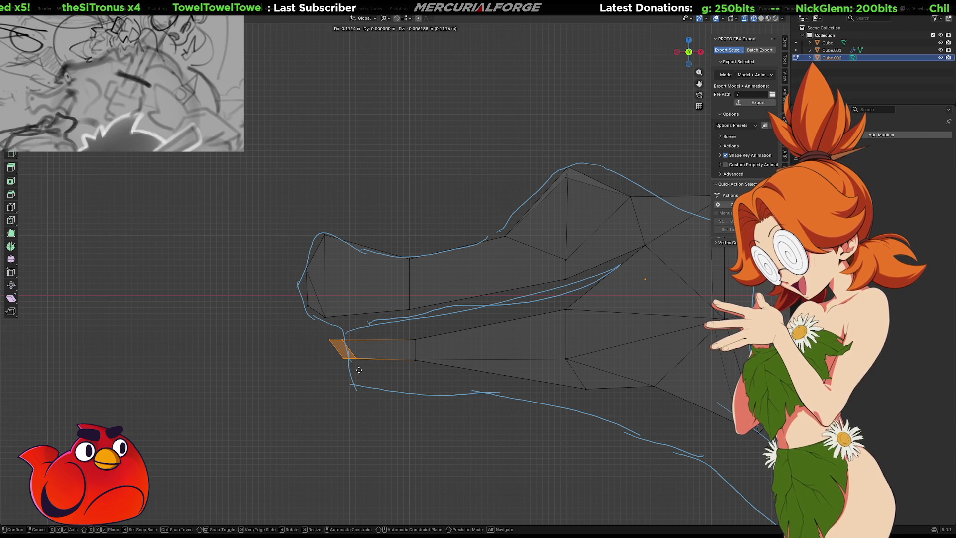
left_click(359, 369)
left_click(412, 357)
key("g")
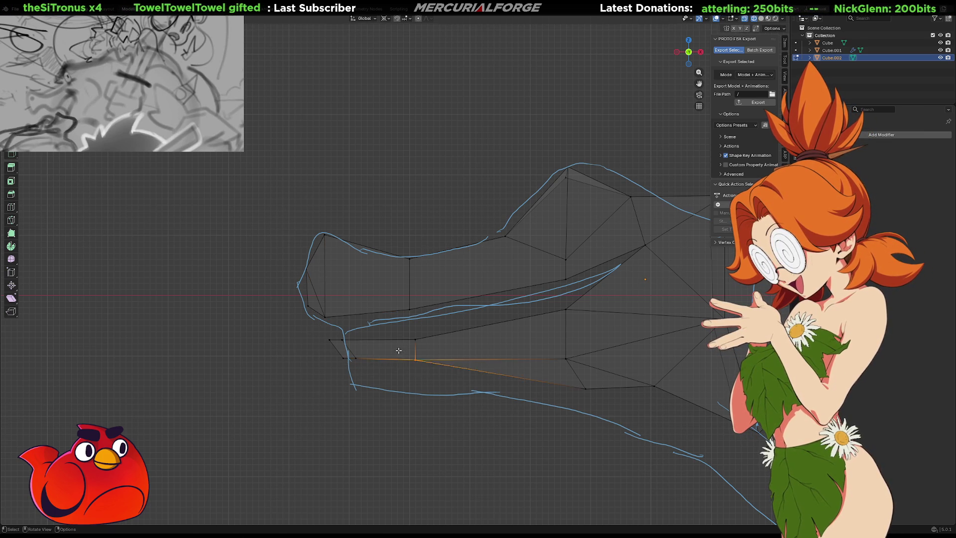
left_click(342, 377)
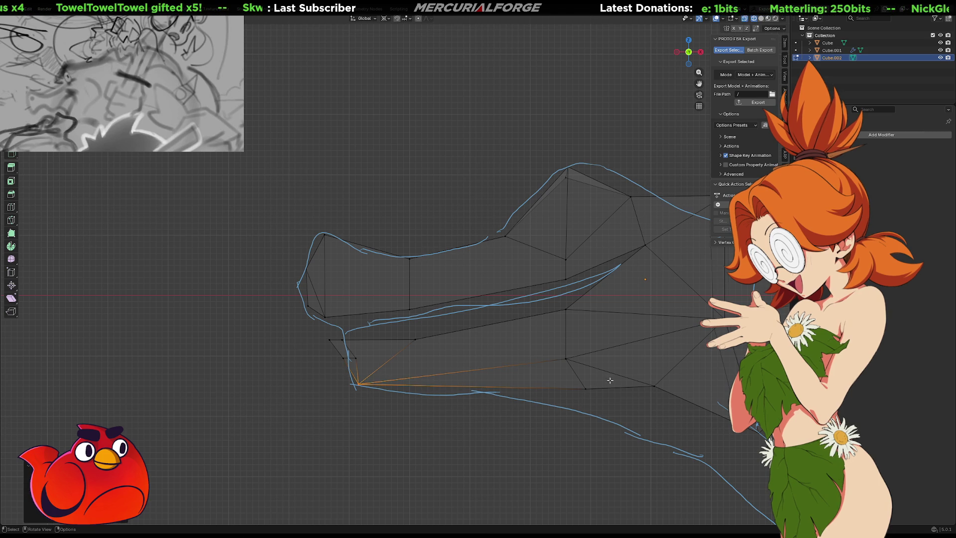
Step: Lower three jaw vertices and the middle one further, then move the throat vertex down-left
mouse_move(656, 413)
middle_mouse_down("shift")
mouse_move(474, 320)
mouse_move(453, 335)
middle_mouse_up("shift")
mouse_move(522, 369)
left_mouse_down()
mouse_move(480, 326)
mouse_move(306, 268)
left_mouse_up()
key("g")
left_click(478, 357)
left_click_drag(472, 353, 377, 277)
key("g")
left_click(381, 298)
left_click_drag(518, 366, 491, 331)
key("g")
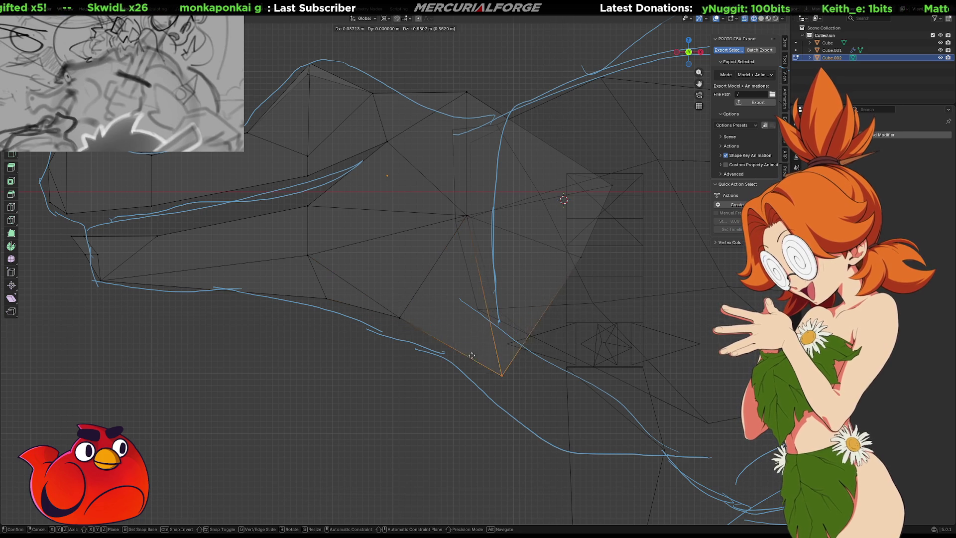
Step: Lower the head's top rear vertex onto the blue sketch outline
left_click(433, 317)
left_click(341, 391)
left_click_drag(462, 111, 496, 57)
key("g")
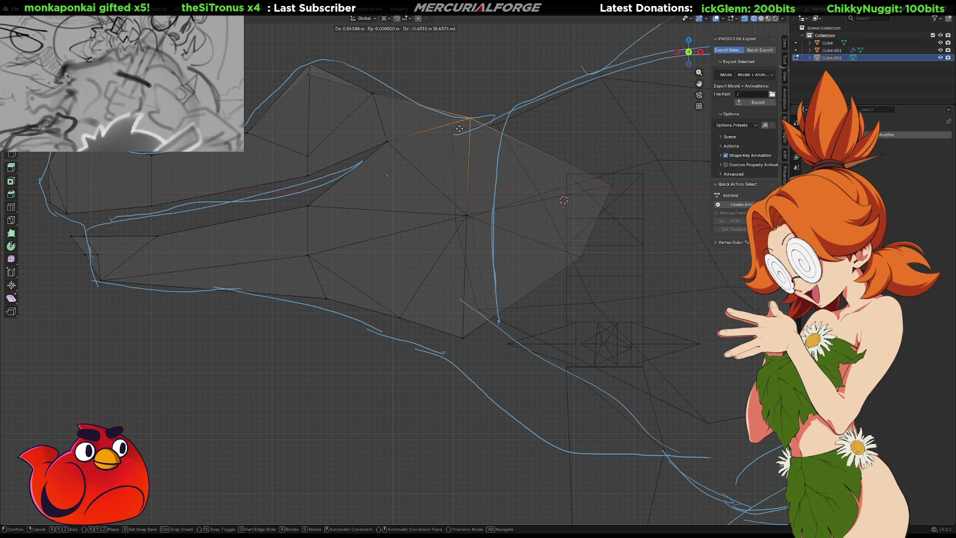
left_click(461, 127)
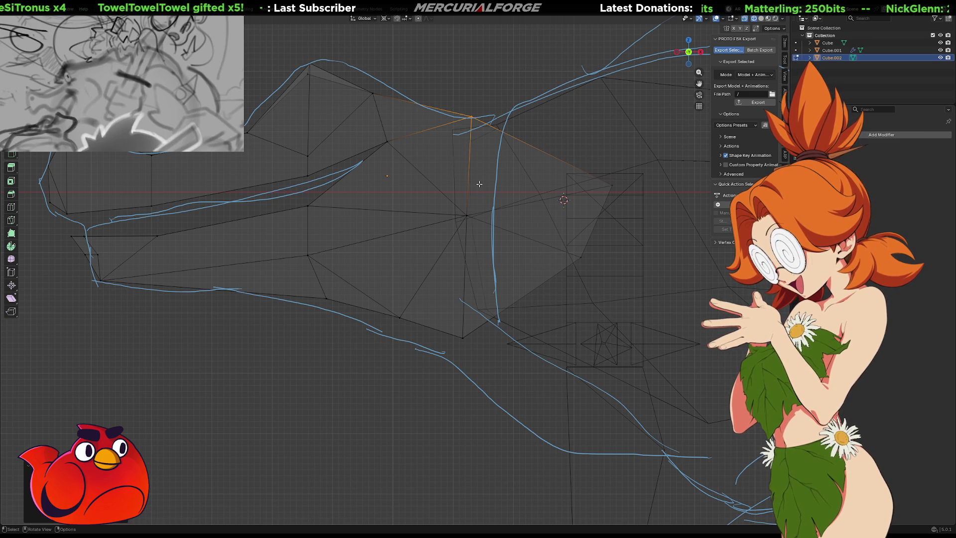
Step: Zoom out to the whole creature, switch to solid shading, leave Edit Mode and select the body
scroll(479, 184, "down", 1)
scroll(478, 184, "down", 2)
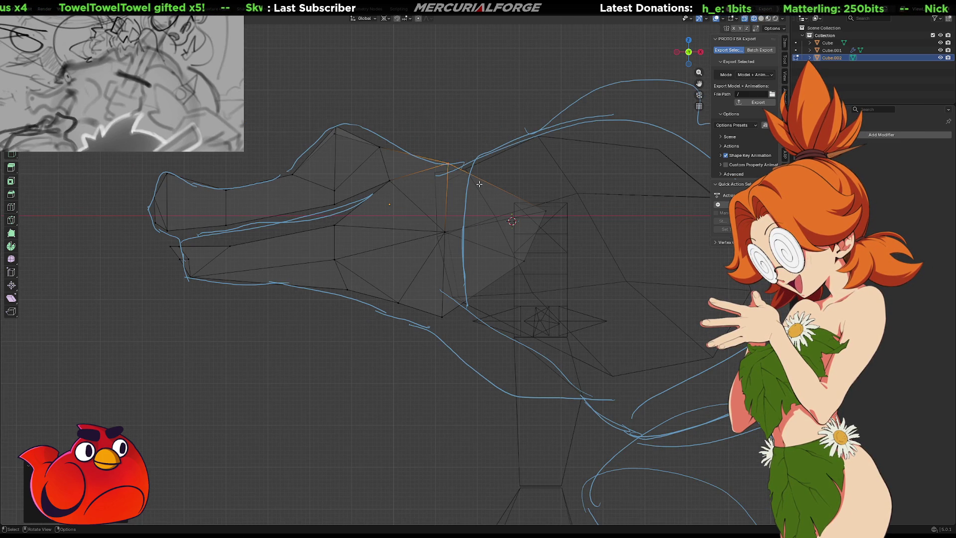
scroll(478, 184, "down", 1)
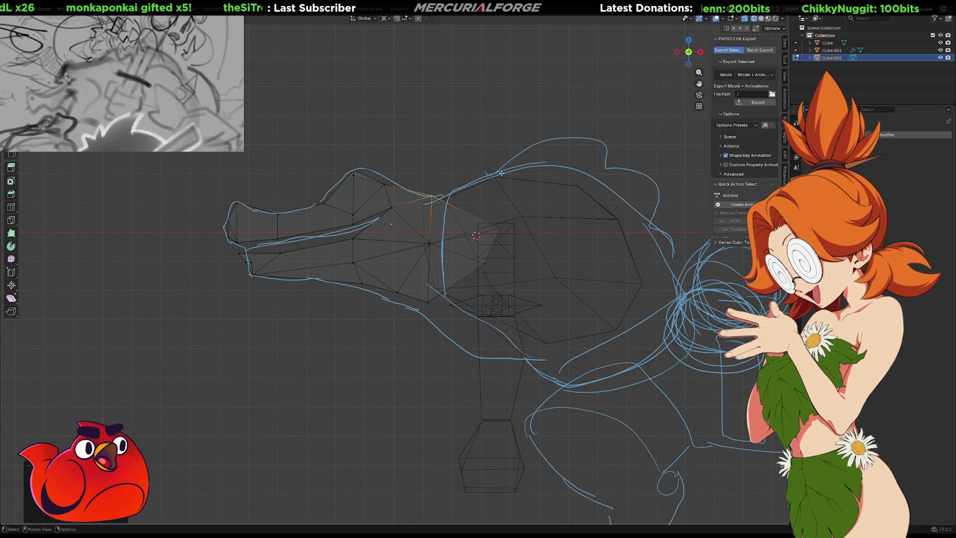
mouse_move(486, 227)
middle_mouse_down("shift")
mouse_move(462, 227)
mouse_move(515, 223)
middle_mouse_up("shift")
key("Tab")
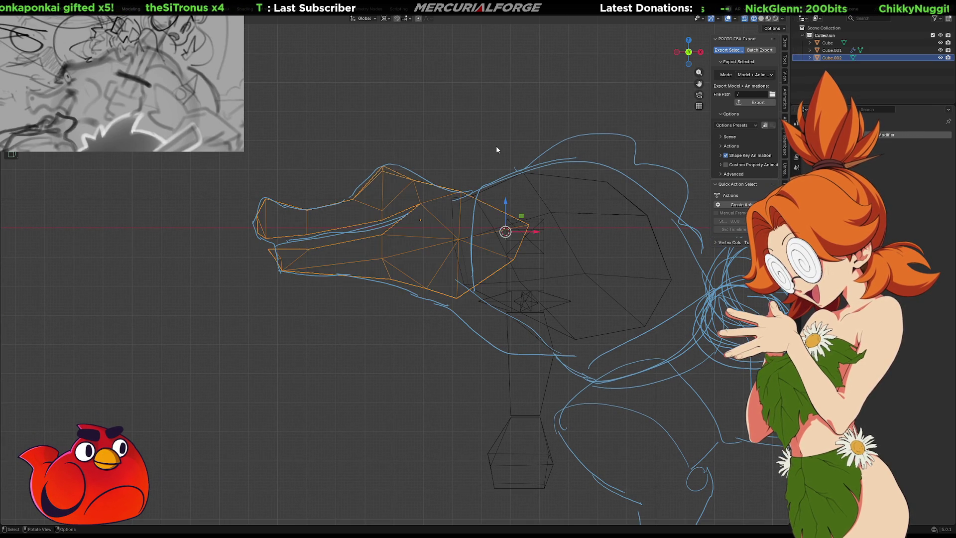
left_click(497, 150)
key("Tab")
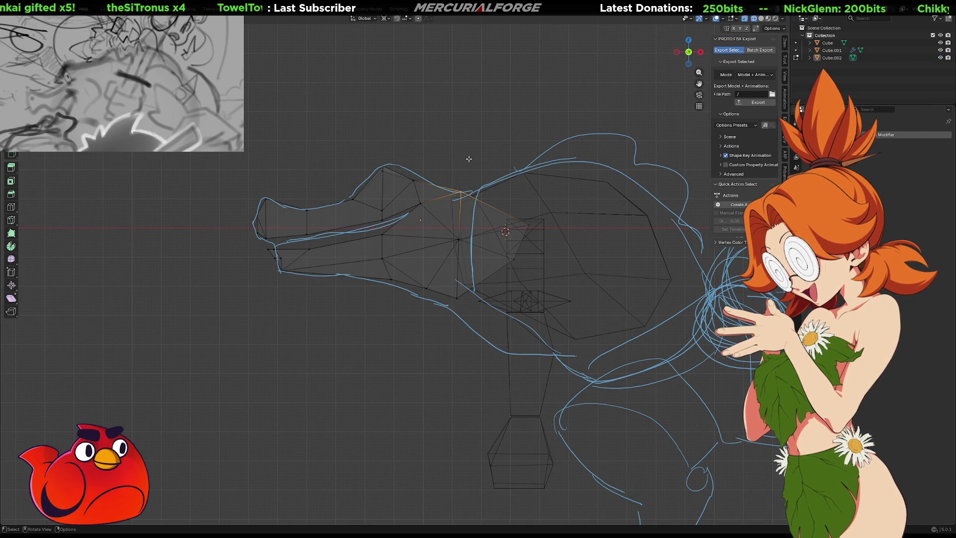
middle_click_drag(468, 158, 466, 159, "shift")
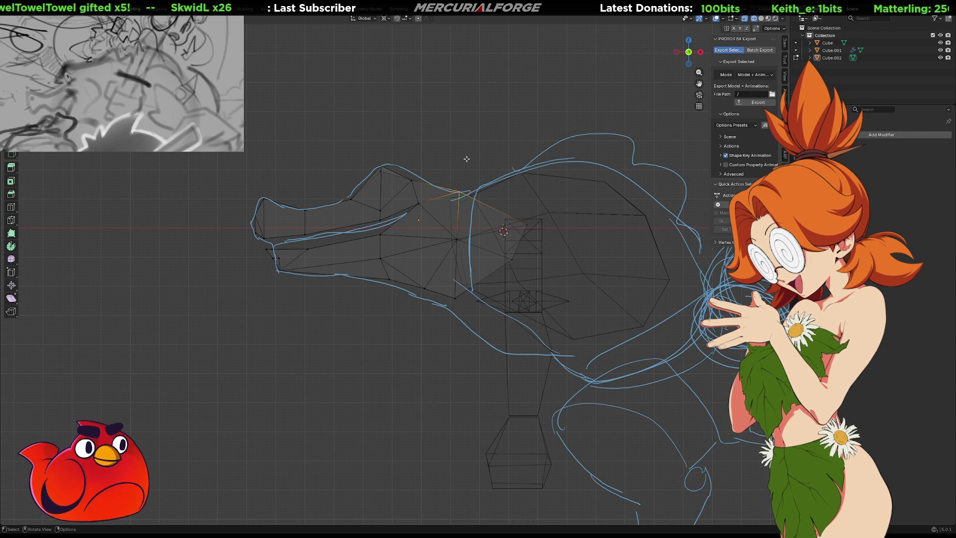
middle_click_drag(466, 159, 457, 160, "shift")
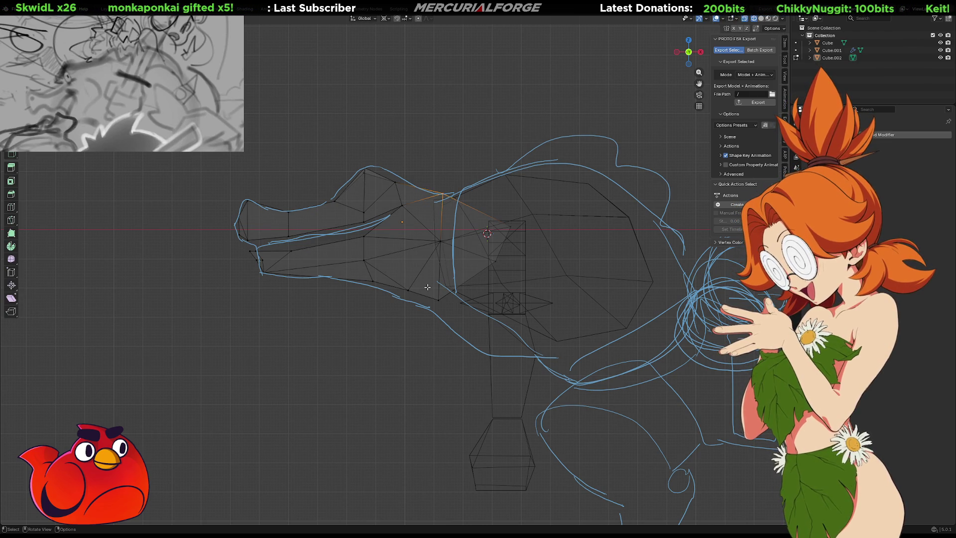
key("shift+z")
middle_click_drag(427, 286, 421, 248, "shift")
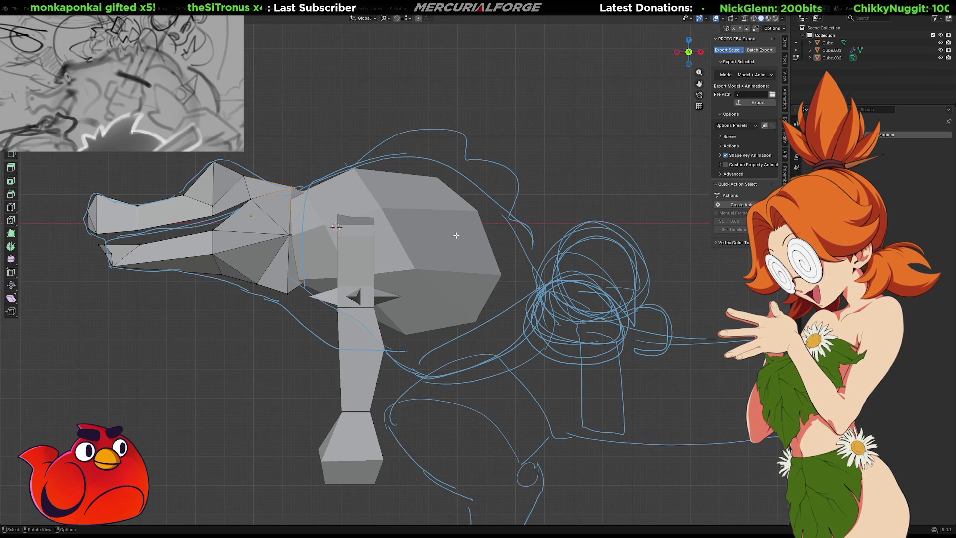
key("Tab")
left_click(446, 254)
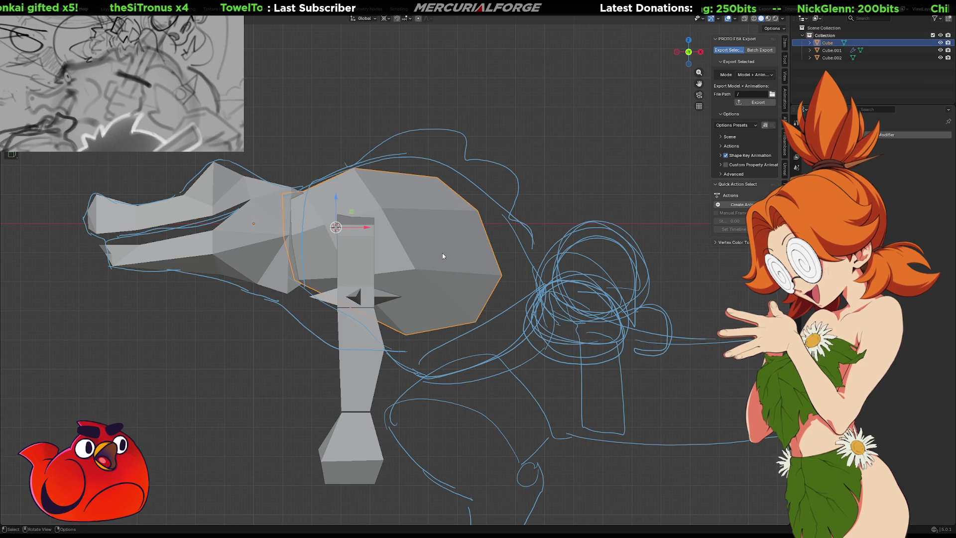
Step: Scale up the body mesh with its X size locked, then move it onto the sketched torso
key("s")
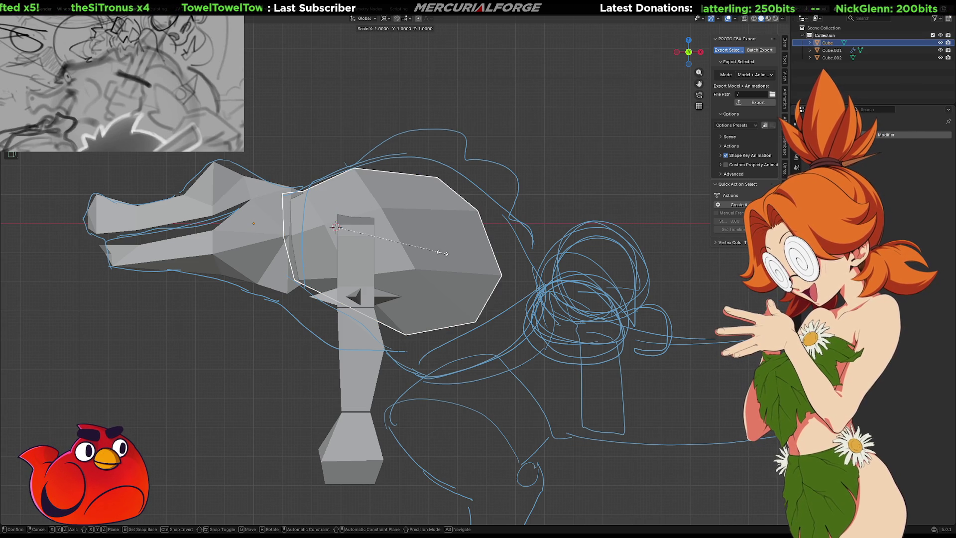
key("shift+x")
key("x")
key("shift+x")
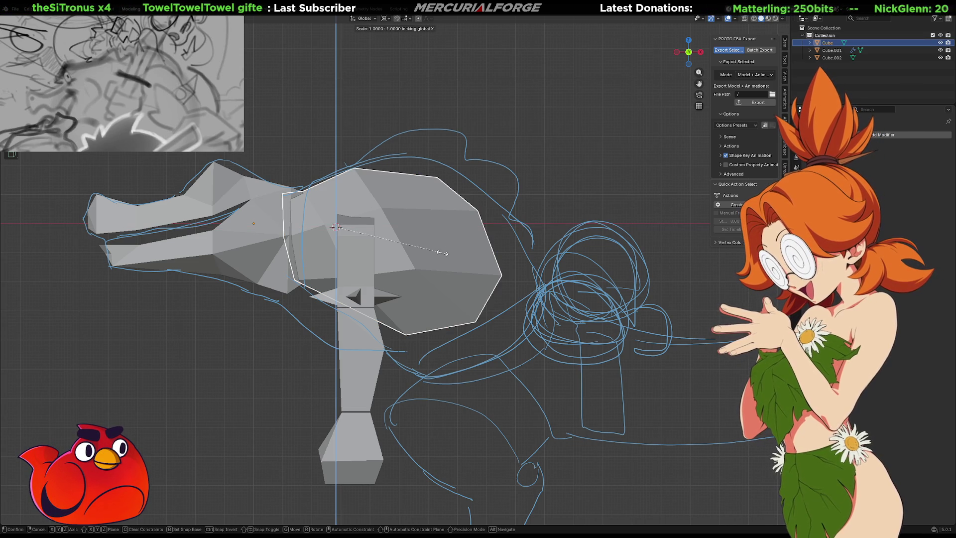
left_click(470, 259)
key("g")
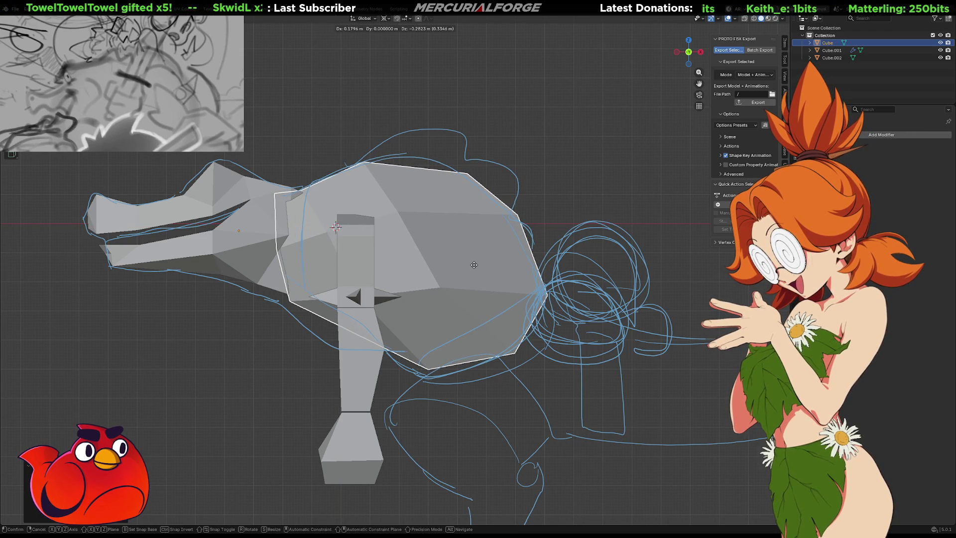
left_click(474, 265)
Step: Orbit to a perspective view and open the body mesh in Edit Mode
mouse_move(411, 330)
middle_mouse_down()
mouse_move(514, 276)
mouse_move(481, 314)
mouse_move(426, 316)
mouse_move(429, 310)
mouse_move(309, 333)
mouse_move(390, 312)
mouse_move(416, 310)
mouse_move(430, 322)
mouse_move(428, 306)
mouse_move(446, 320)
mouse_move(491, 302)
middle_mouse_up()
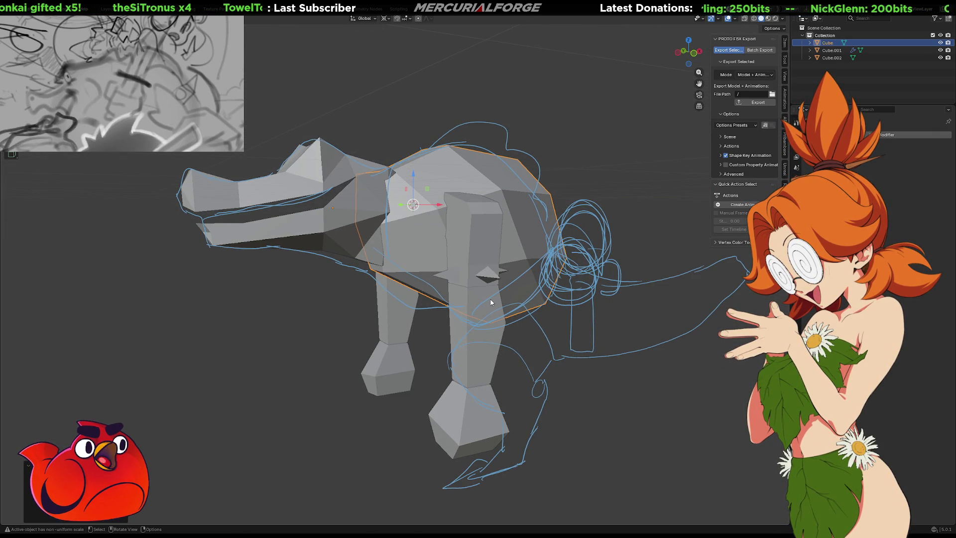
mouse_move(452, 313)
middle_mouse_down()
mouse_move(572, 308)
mouse_move(417, 307)
mouse_move(471, 286)
mouse_move(459, 271)
mouse_move(446, 297)
mouse_move(482, 284)
mouse_move(547, 304)
mouse_move(422, 310)
mouse_move(474, 307)
mouse_move(459, 292)
mouse_move(478, 277)
middle_mouse_up()
scroll(458, 270, "up", 3)
key("Tab")
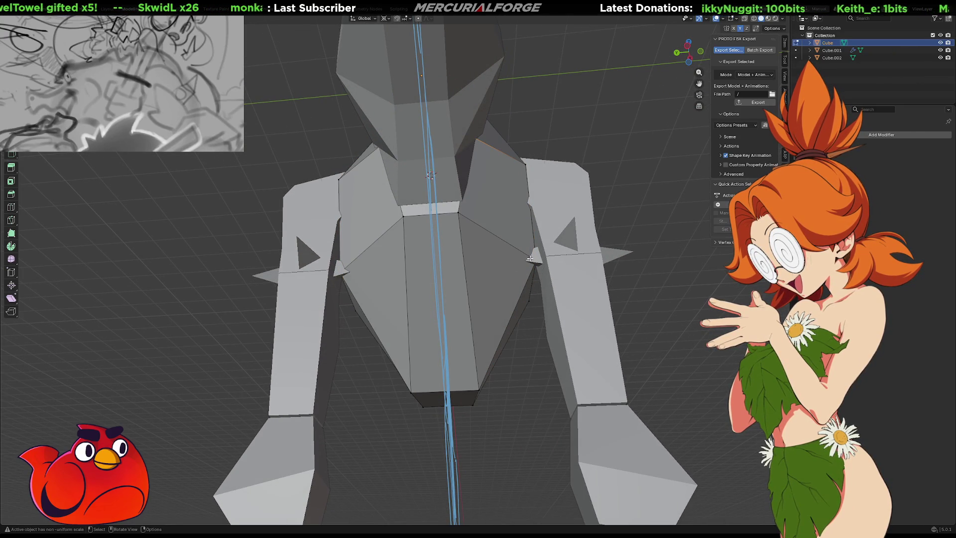
Step: Snap the 3D cursor to the torso's vertical edges, then select the middle torso edge
left_click(466, 284)
left_click(410, 289, "shift")
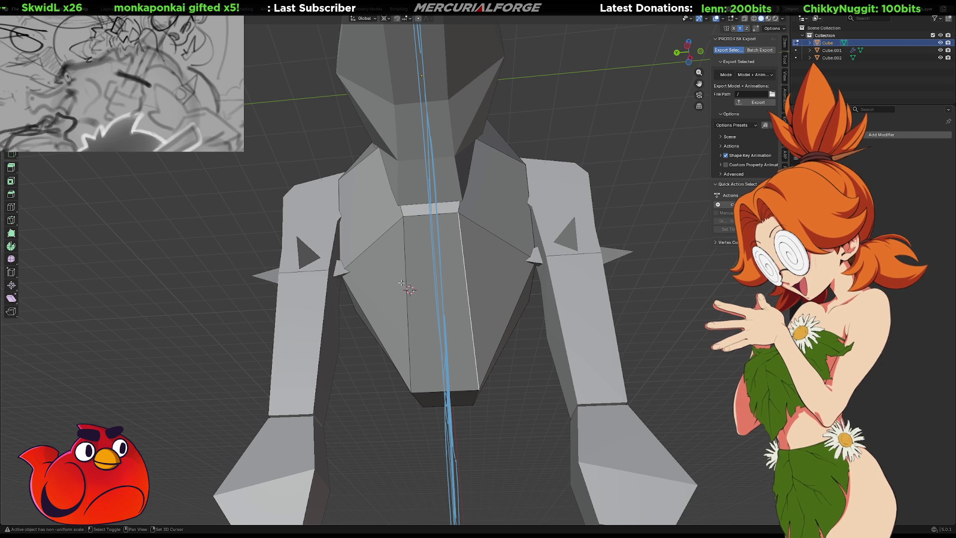
key("shift+s")
left_click(373, 292)
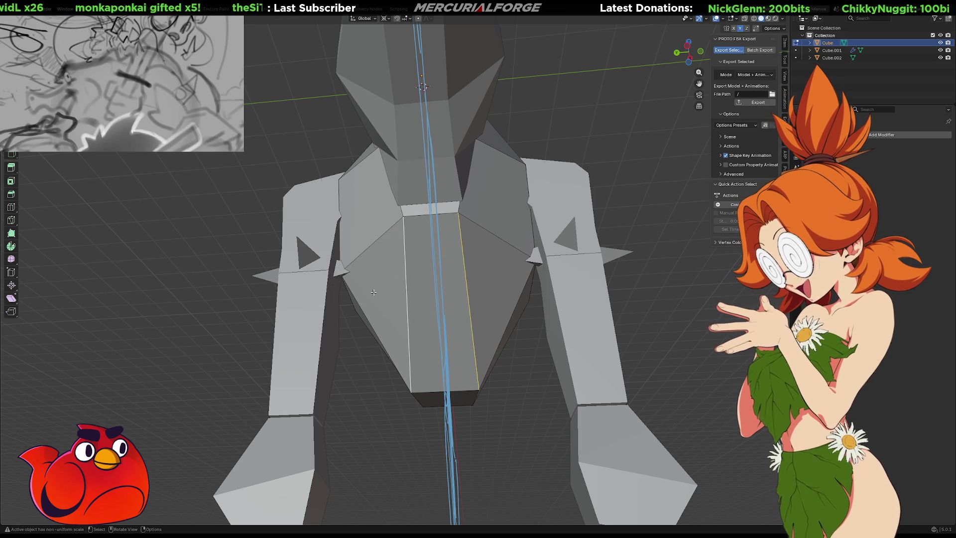
right_click(407, 277)
left_click(396, 295)
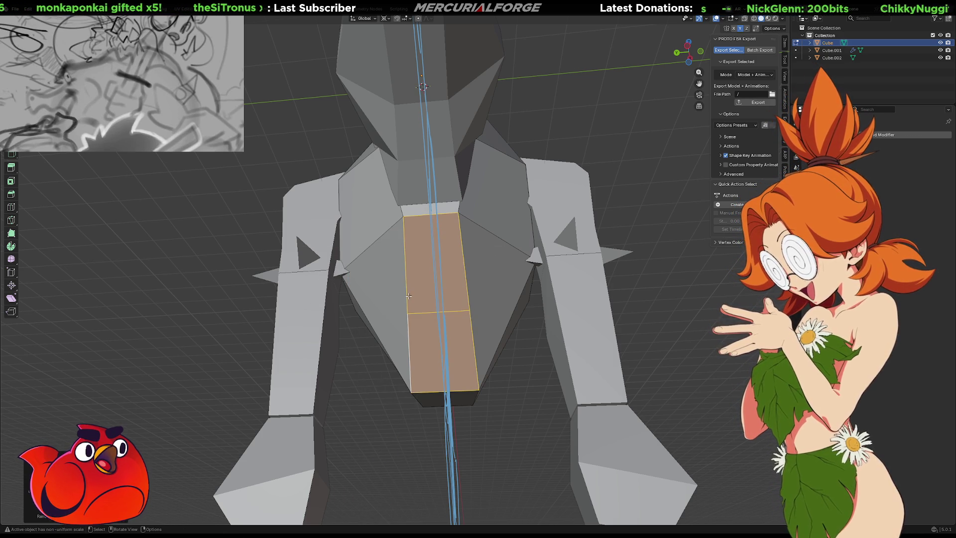
left_click(408, 312)
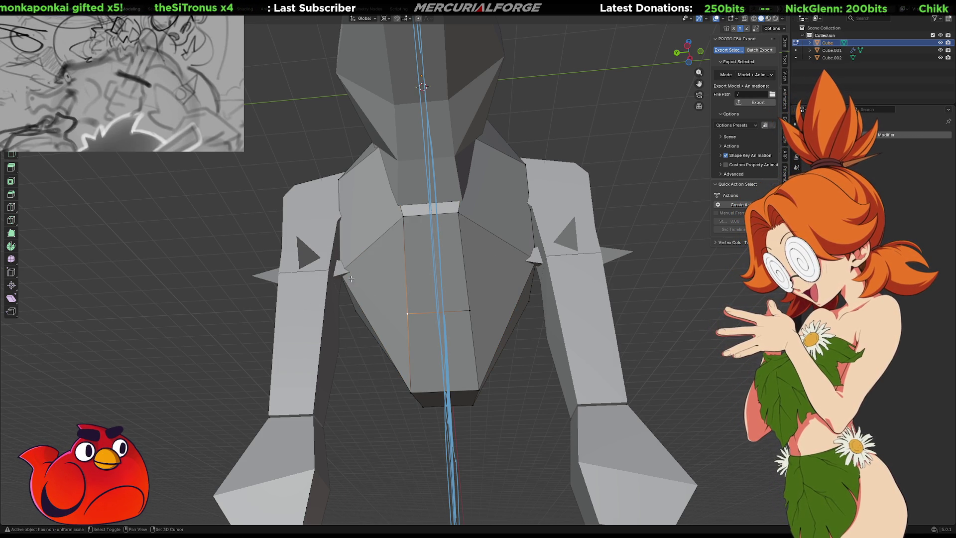
left_click(470, 310)
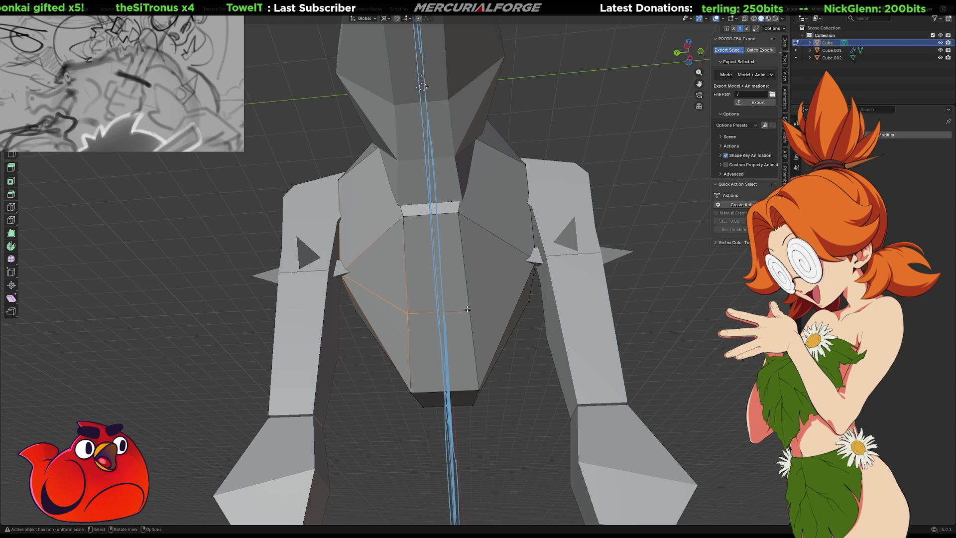
left_click(532, 261, "shift")
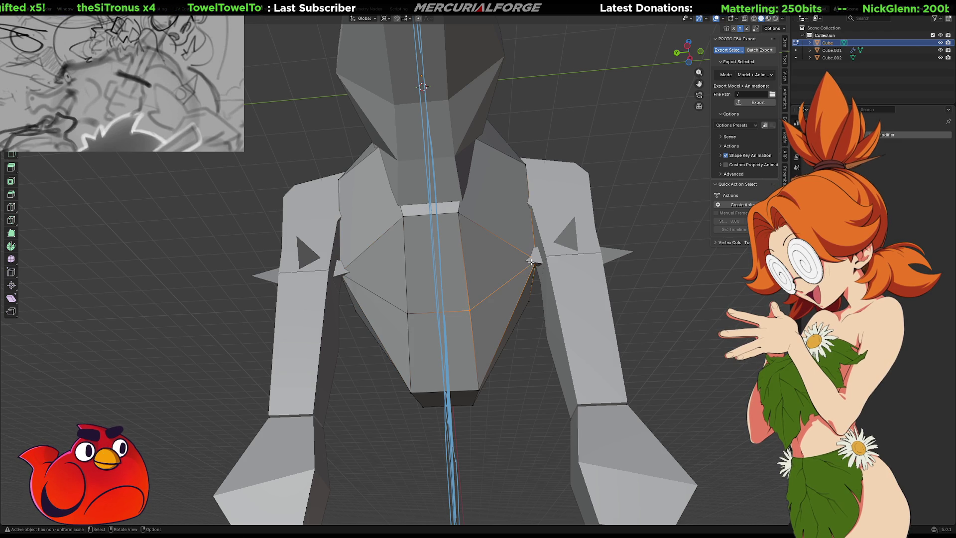
left_click(469, 310)
left_click(407, 312, "shift")
middle_click_drag(408, 312, 548, 344)
Step: Move the middle torso edge down along Z and sideways along X toward the belly outline
key("g")
key("z")
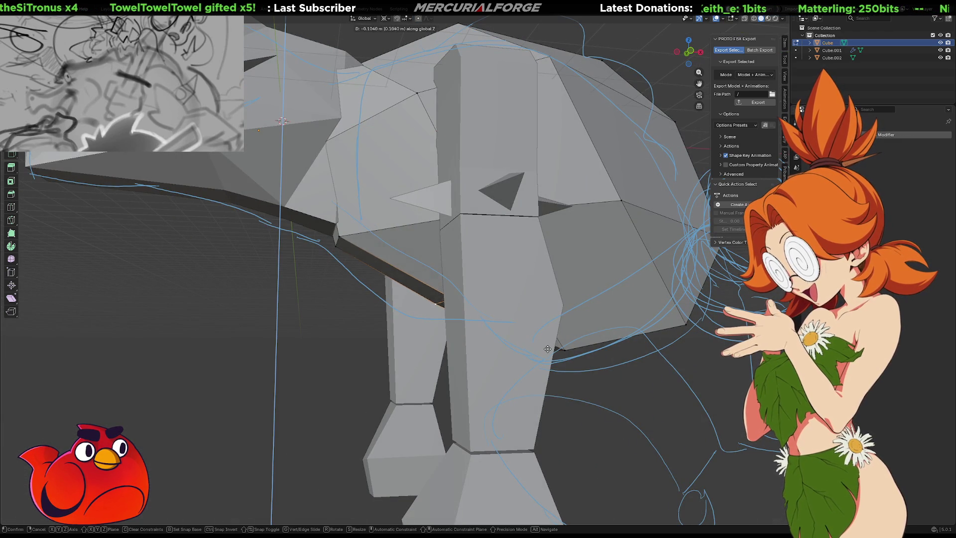
left_click(544, 359)
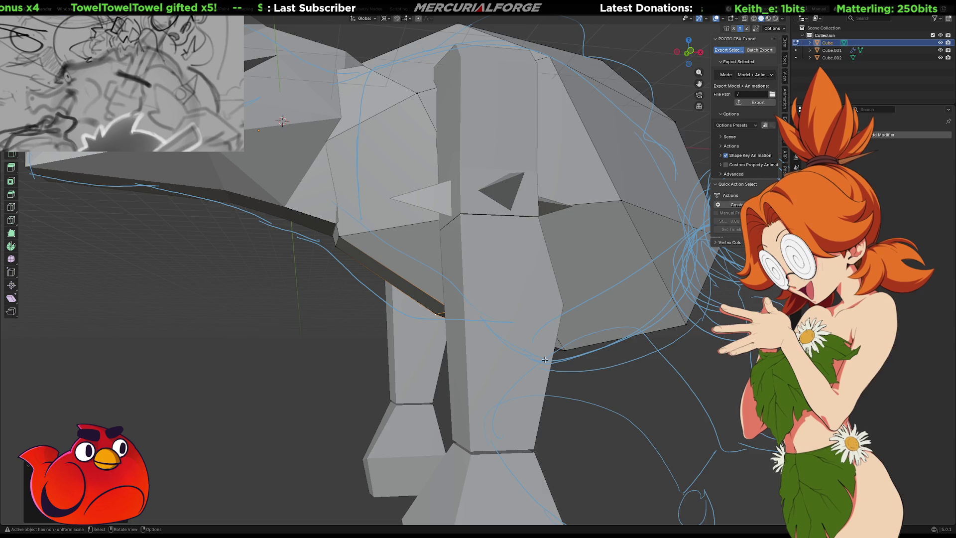
key("KP_1")
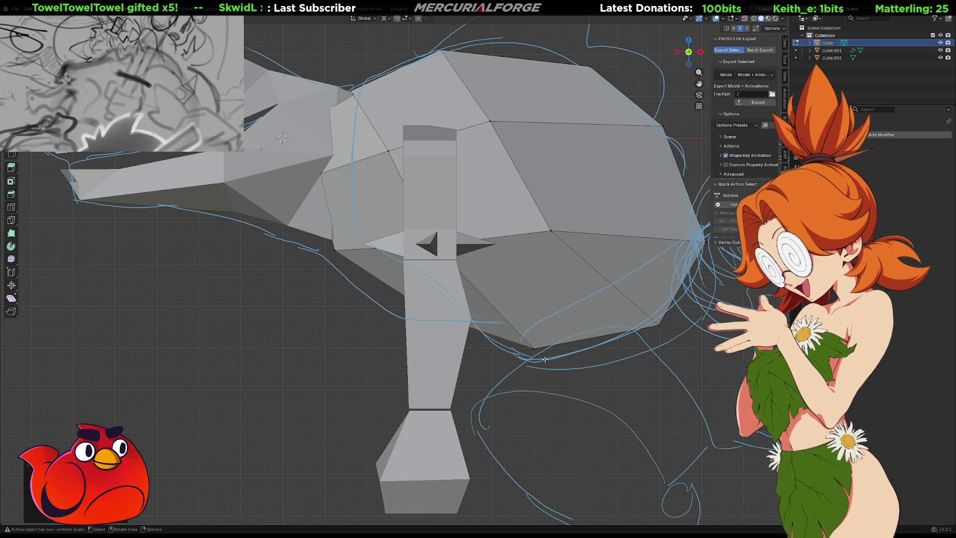
key("g")
key("x")
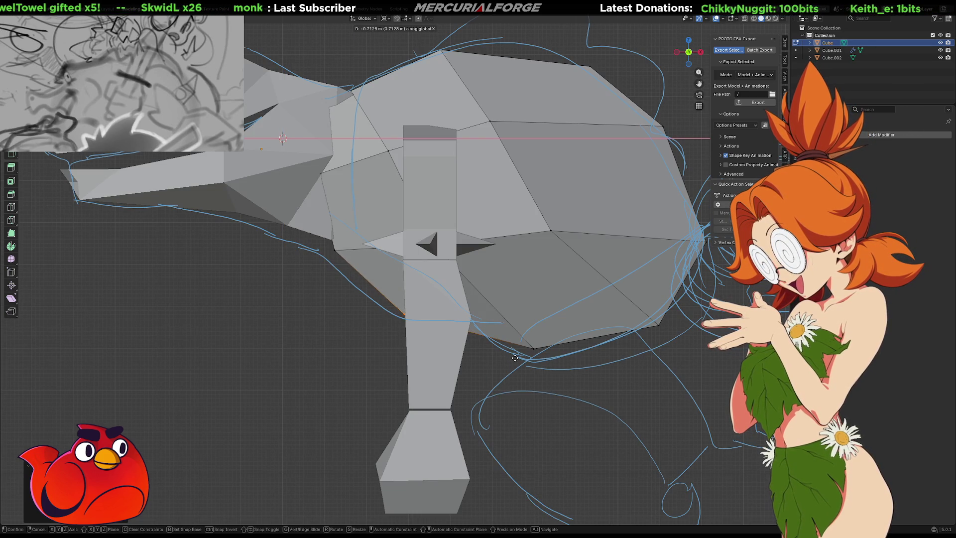
left_click(523, 354)
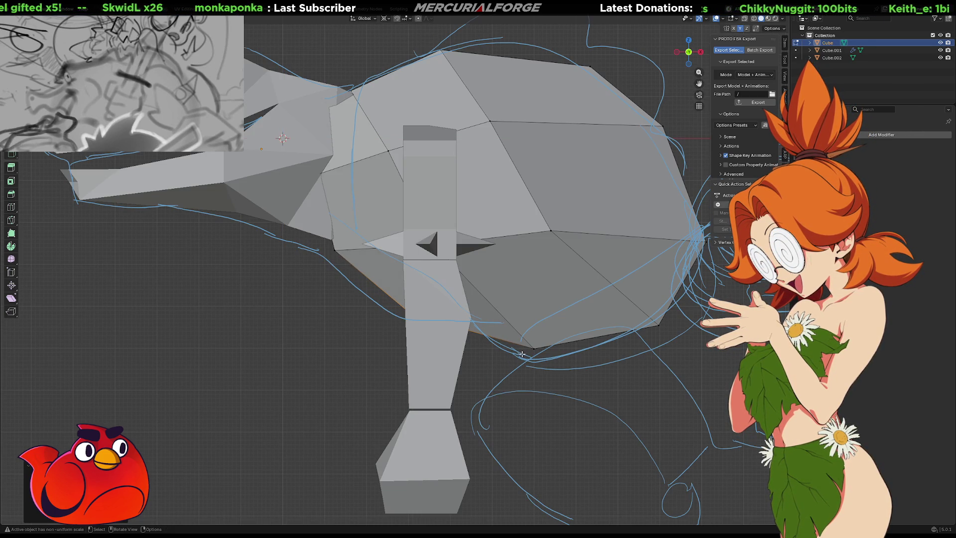
scroll(456, 321, "down", 5)
scroll(379, 305, "up", 2)
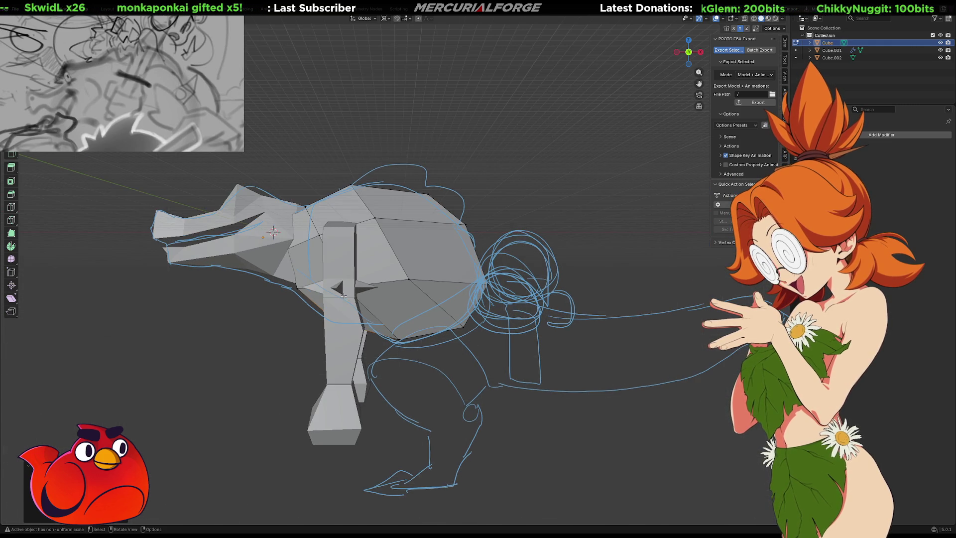
Step: Select the leg object Cube.001 and enlarge it slightly
middle_click_drag(353, 279, 370, 283)
key("Tab")
left_click(380, 258)
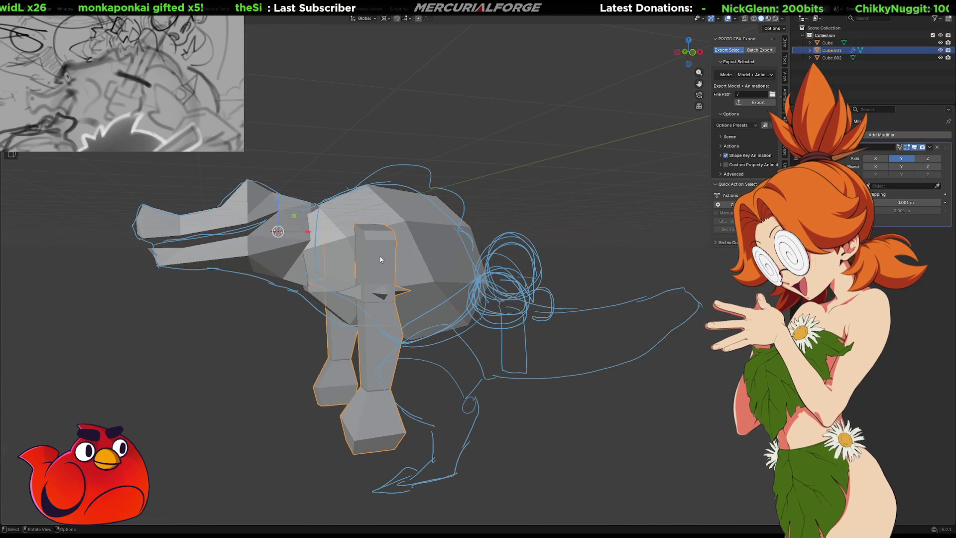
mouse_move(381, 259)
middle_mouse_down()
mouse_move(303, 273)
mouse_move(337, 276)
middle_mouse_up()
key("s")
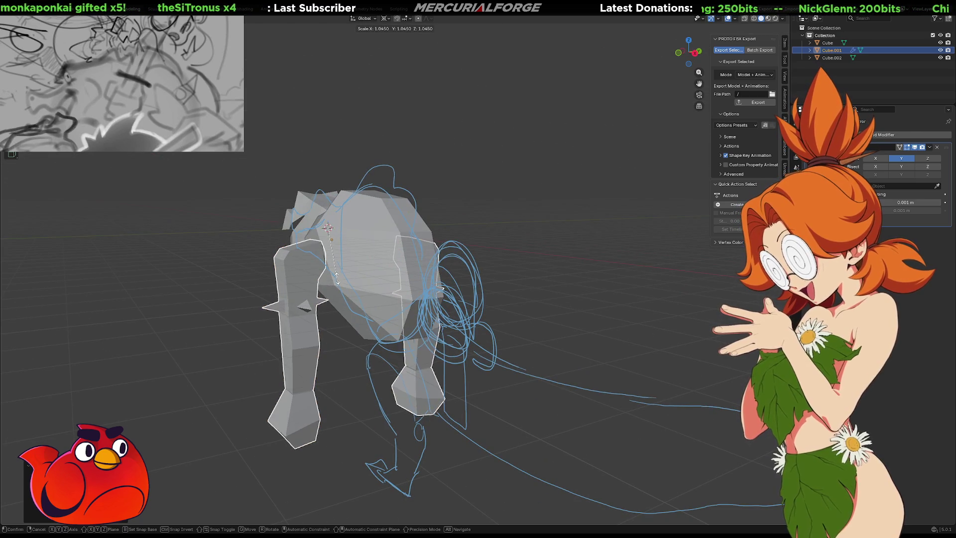
key("z")
left_click(341, 278)
Step: Turn the legs upright beside the body and apply all transforms to Cube.001
mouse_move(340, 279)
middle_mouse_down()
mouse_move(587, 282)
mouse_move(494, 309)
mouse_move(554, 300)
middle_mouse_up()
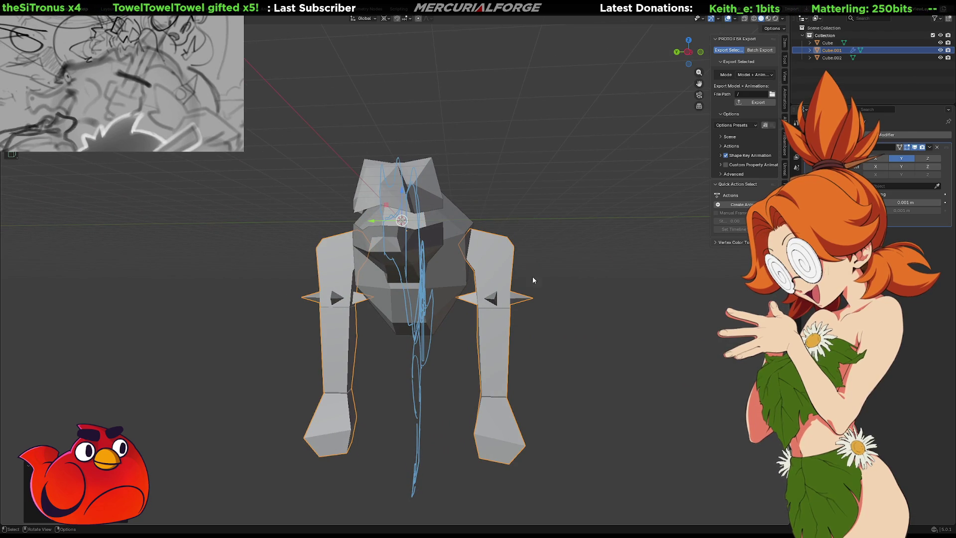
key("space")
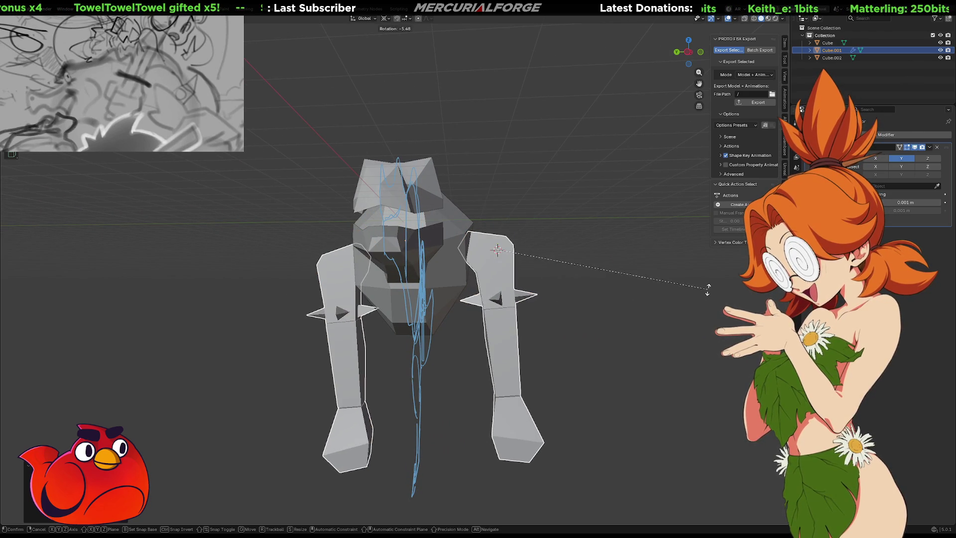
key("g")
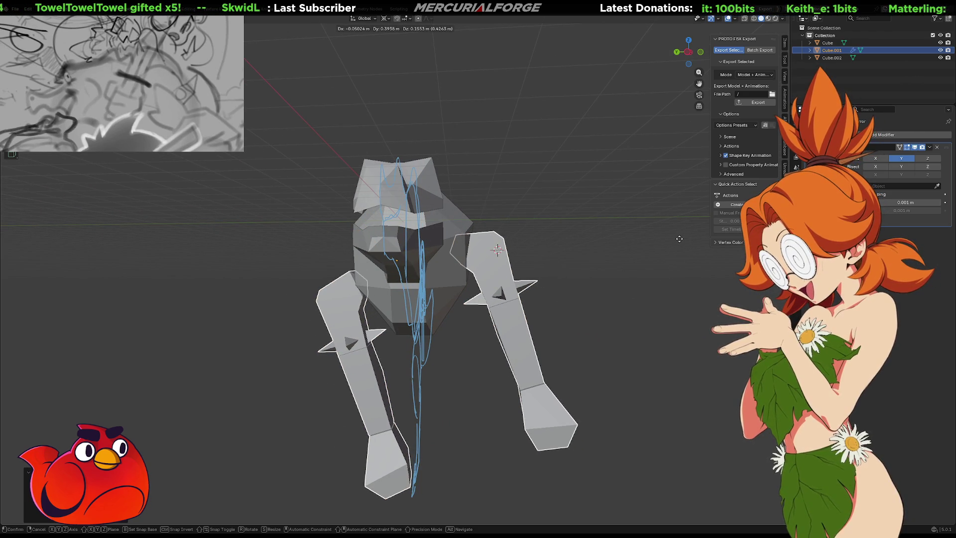
right_click(679, 238)
right_click(679, 242)
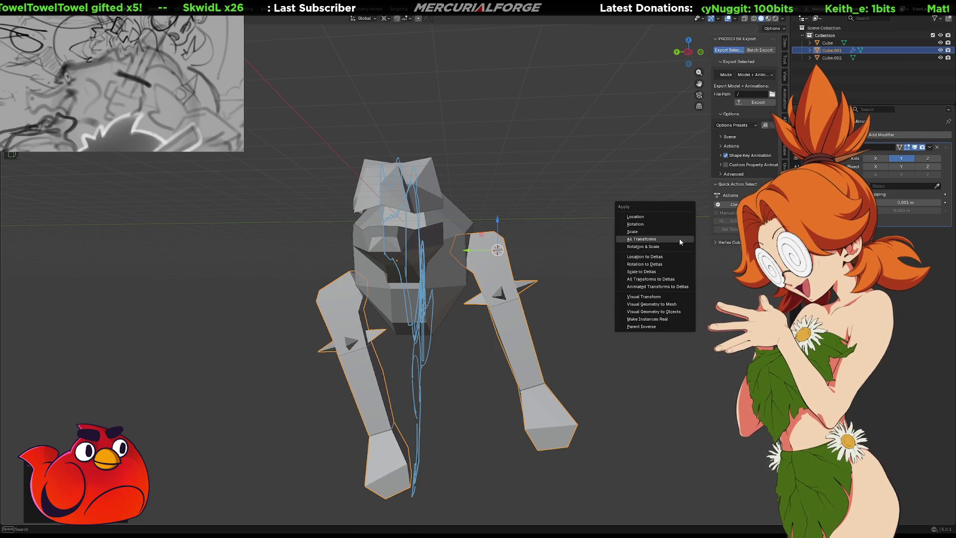
left_click(679, 242)
mouse_move(679, 242)
middle_mouse_down()
mouse_move(570, 312)
mouse_move(667, 314)
mouse_move(250, 313)
mouse_move(569, 320)
mouse_move(616, 308)
mouse_move(565, 308)
mouse_move(576, 307)
middle_mouse_up()
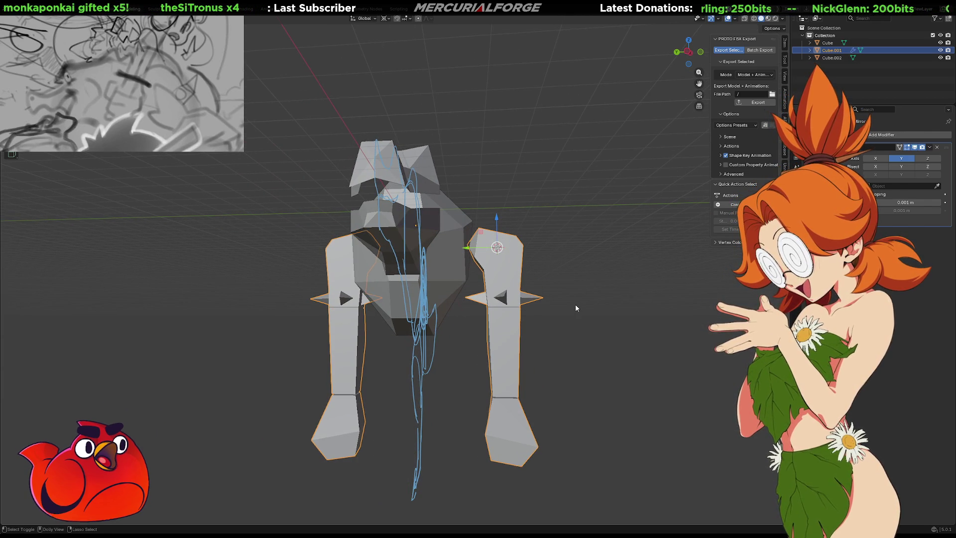
Step: Undo back to the upright legs and open the leg object in Edit Mode
key("ctrl+z")
left_click(509, 316)
scroll(498, 299, "up", 5)
scroll(518, 296, "down", 5)
key("Tab")
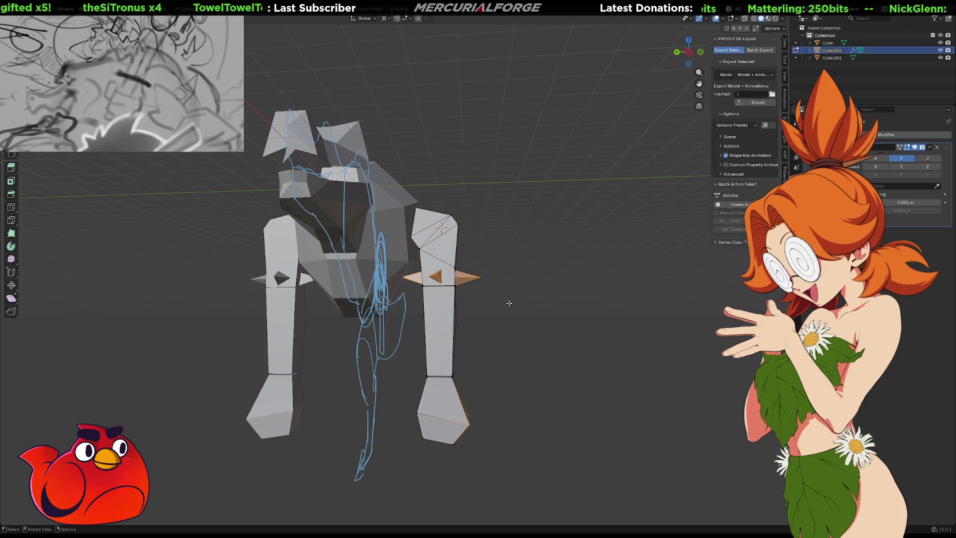
scroll(508, 292, "up", 3)
Step: Select the leg fins in see-through shading and lower them along Z by about 0.85 m
mouse_move(575, 320)
left_mouse_down()
mouse_move(380, 241)
mouse_move(382, 255)
mouse_move(386, 249)
left_mouse_up()
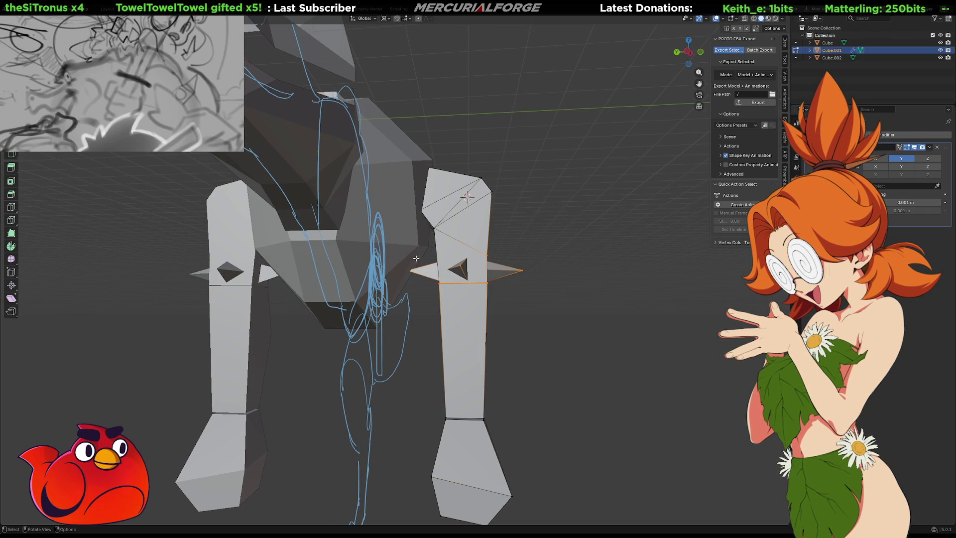
key("s")
key("z")
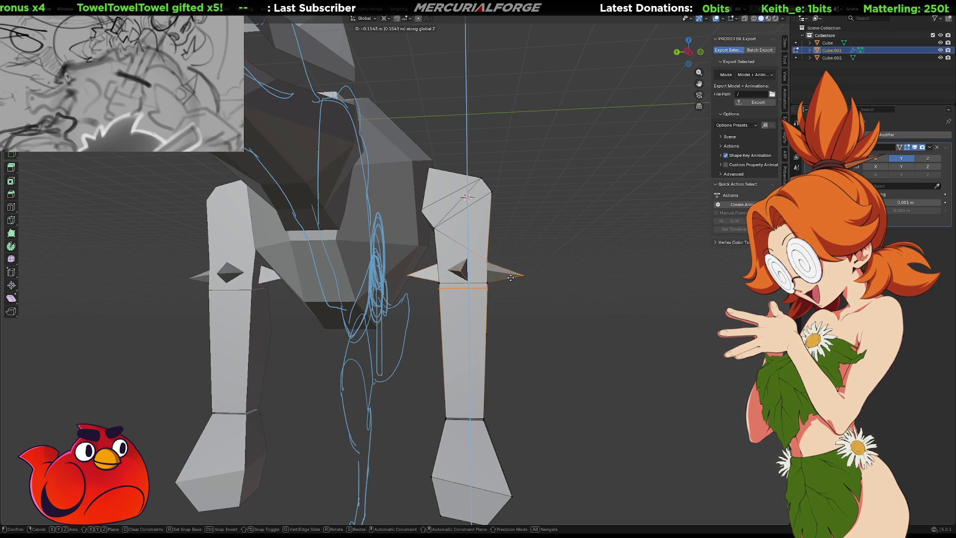
key("Escape")
key("shift+z")
left_click_drag(552, 311, 400, 248)
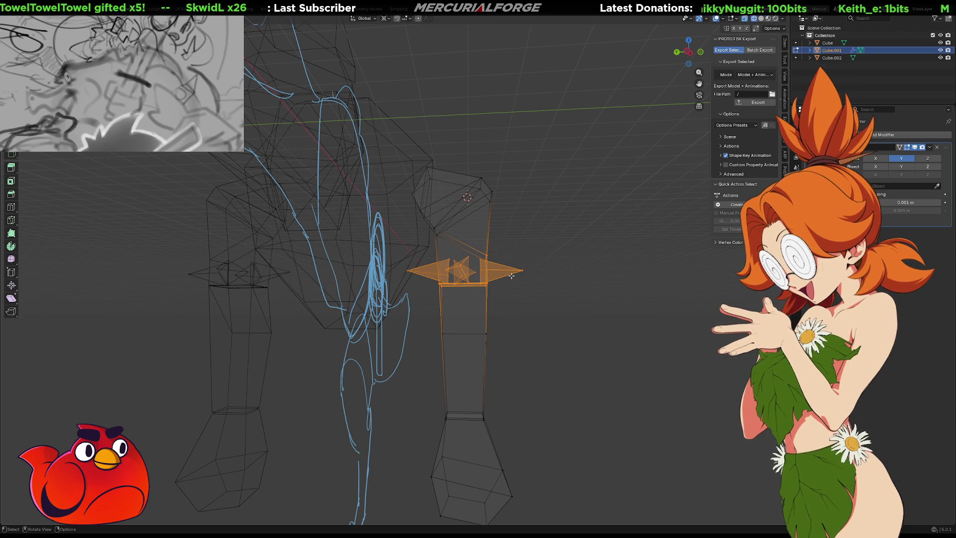
key("shift+z")
key("g")
key("z")
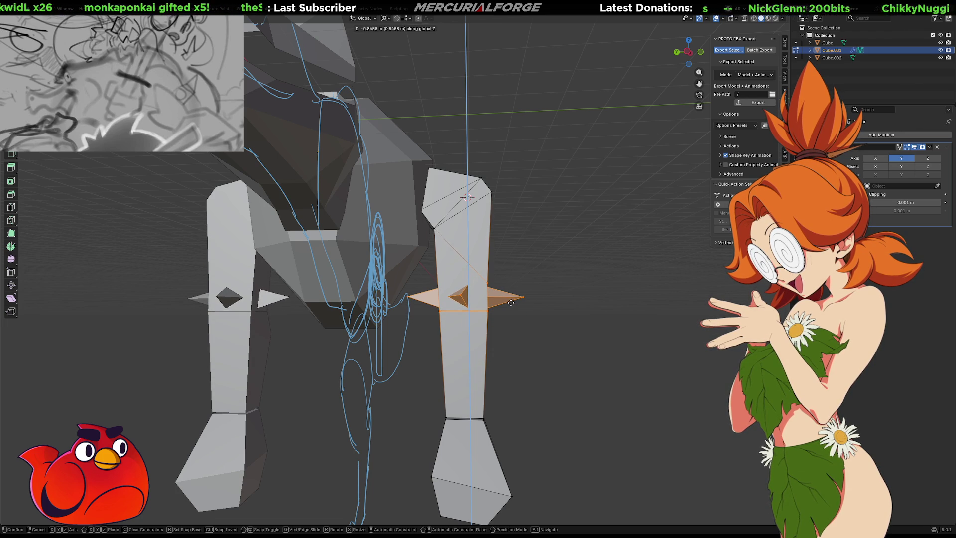
left_click(511, 302)
scroll(522, 295, "down", 6)
mouse_move(523, 295)
middle_mouse_down()
mouse_move(462, 313)
mouse_move(380, 316)
mouse_move(399, 319)
middle_mouse_up()
scroll(399, 318, "up", 3)
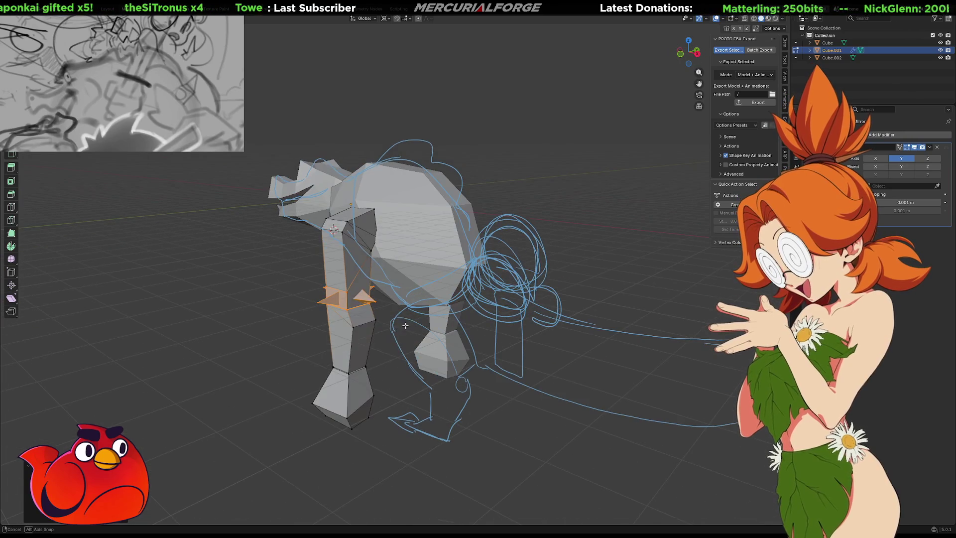
Step: Set the pivot to Individual Origins and scale up the lower leg segments to thicken the shins
left_click_drag(344, 333, 345, 333)
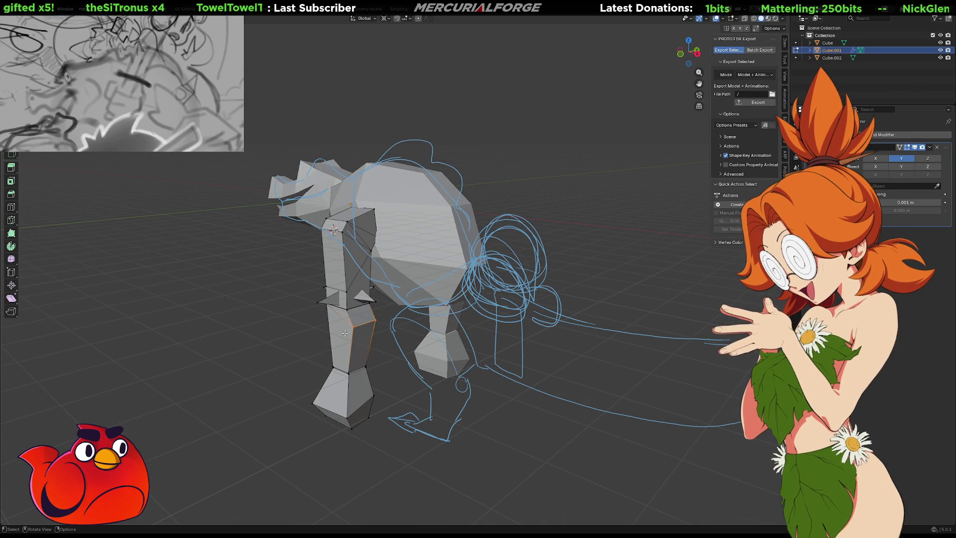
key("s")
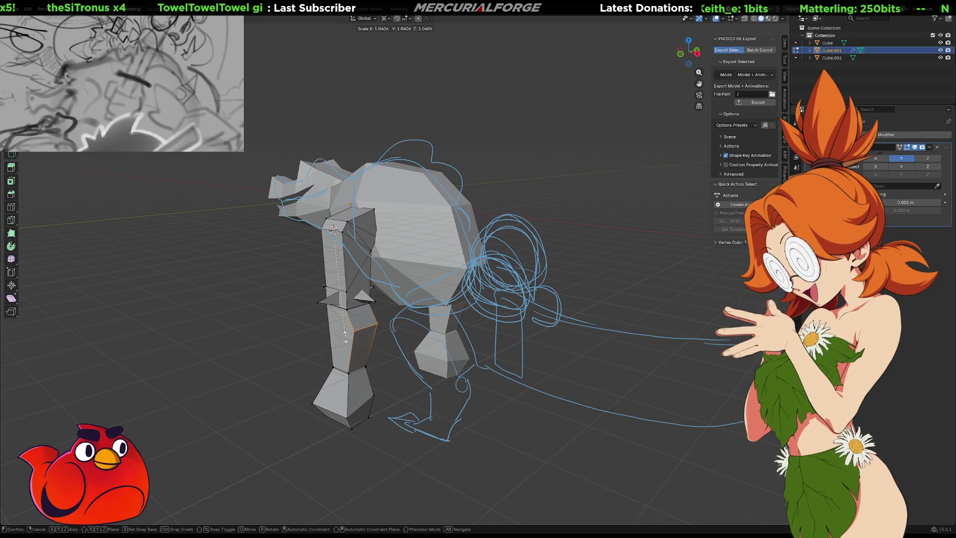
key("Escape")
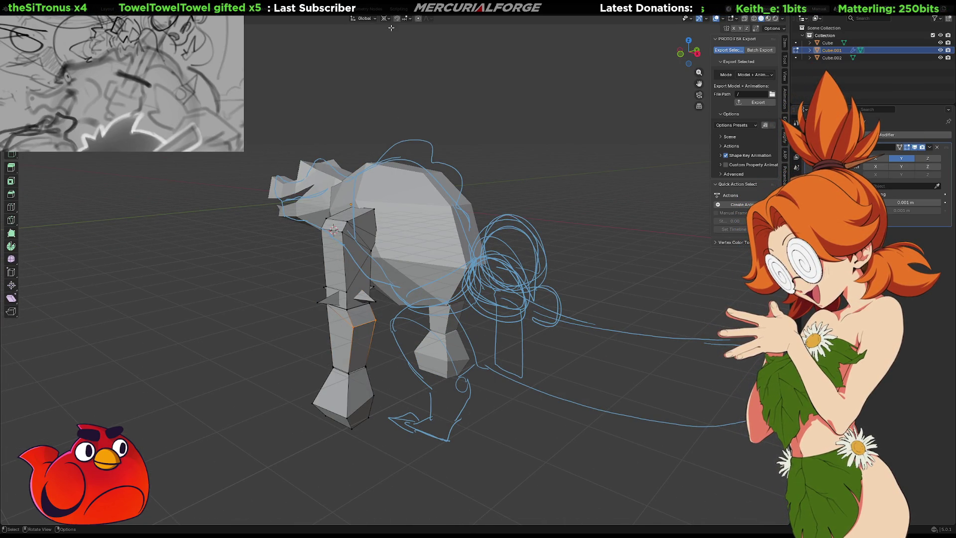
left_click(388, 19)
left_click(397, 54)
key("s")
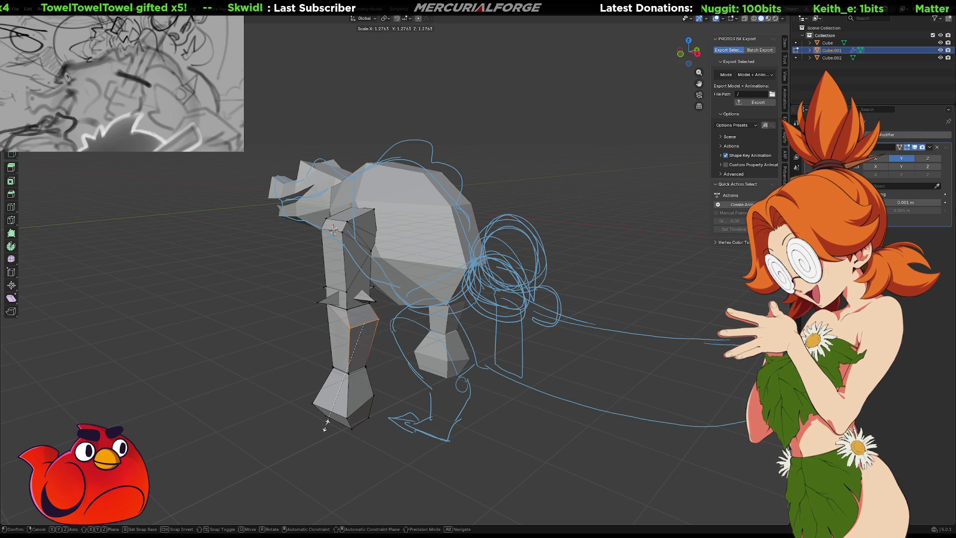
mouse_move(308, 442)
middle_mouse_down()
mouse_move(458, 347)
mouse_move(360, 351)
mouse_move(348, 294)
middle_mouse_up()
scroll(344, 288, "up", 3)
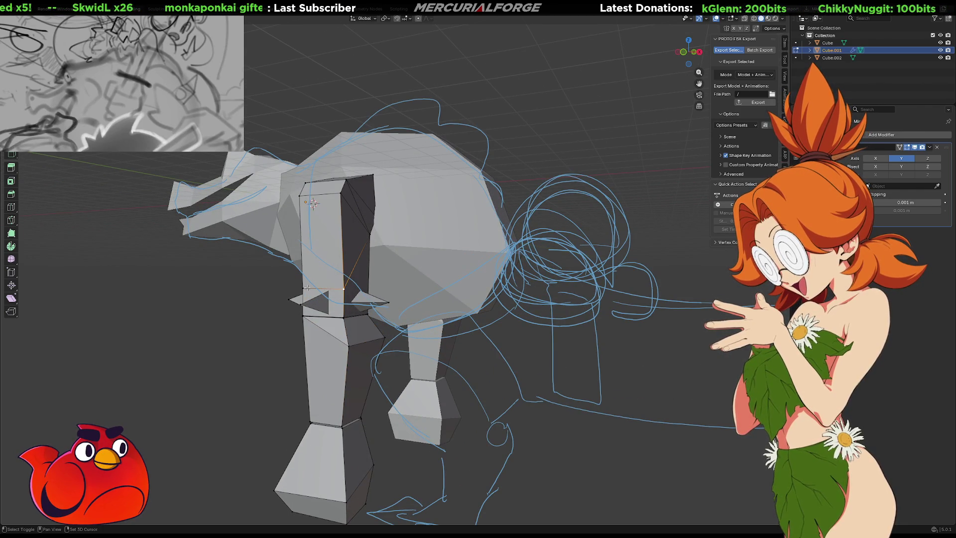
key("s")
left_click(457, 310)
mouse_move(457, 309)
middle_mouse_down()
mouse_move(589, 299)
mouse_move(421, 296)
mouse_move(580, 294)
mouse_move(553, 298)
mouse_move(506, 367)
mouse_move(516, 340)
mouse_move(382, 331)
mouse_move(649, 344)
mouse_move(551, 331)
mouse_move(434, 343)
mouse_move(508, 331)
mouse_move(538, 367)
mouse_move(533, 359)
mouse_move(488, 369)
middle_mouse_up()
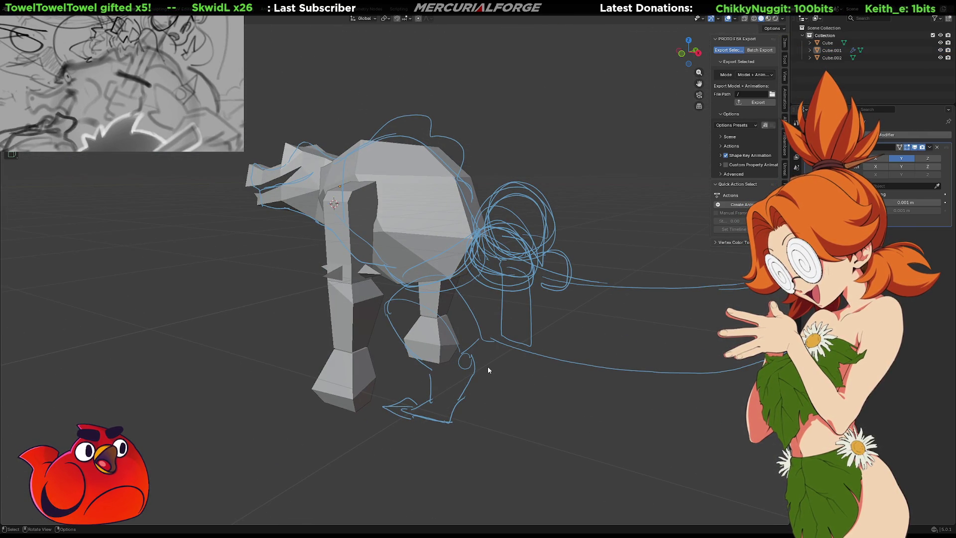
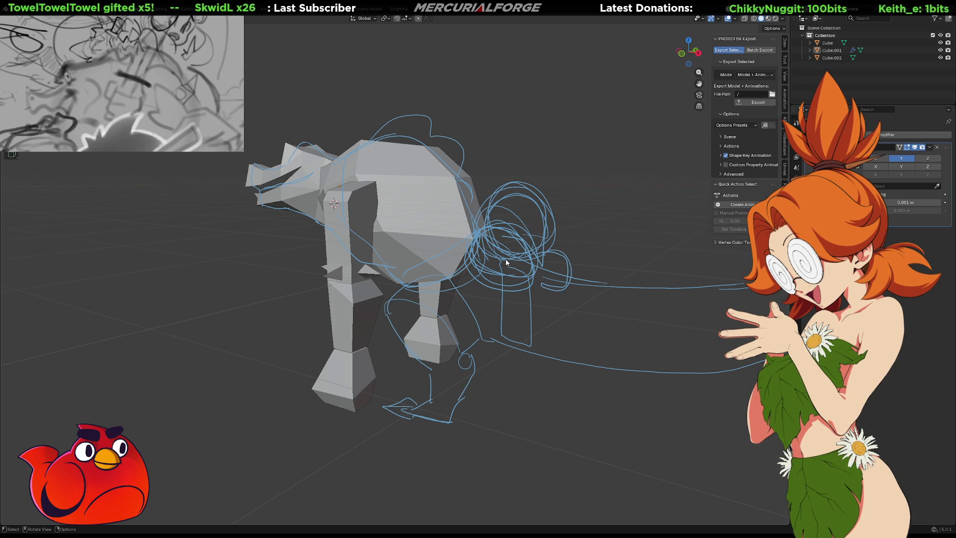
Step: Orbit to the creature's side and bring up the Add menu's Mesh primitives
mouse_move(522, 282)
middle_mouse_down()
mouse_move(557, 277)
mouse_move(482, 285)
mouse_move(553, 281)
mouse_move(559, 271)
mouse_move(481, 253)
middle_mouse_up()
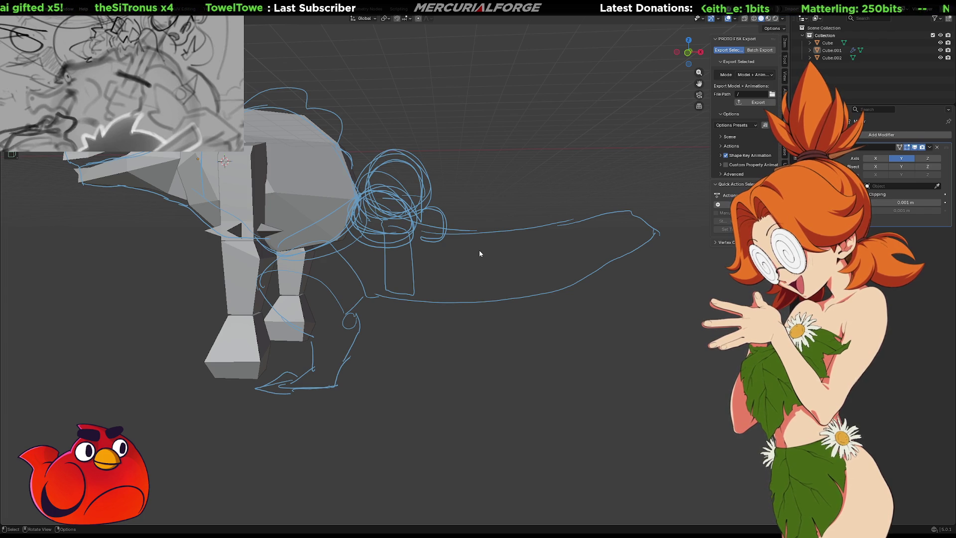
key("shift+a")
mouse_move(474, 252)
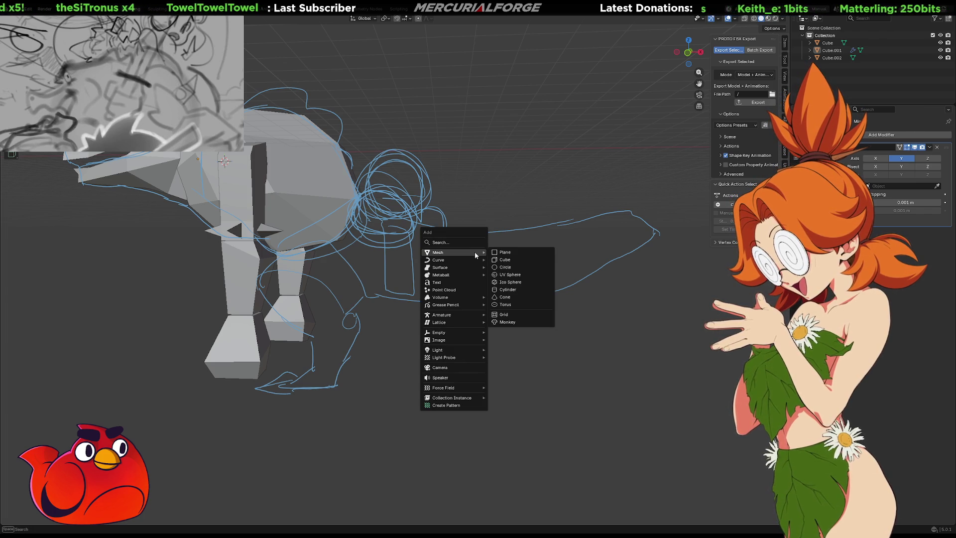
Step: Add a plane beside the leg and stand it upright with a 90° X rotation
left_click(505, 252)
middle_click_drag(504, 252, 442, 218)
key("g")
left_click(556, 321)
key("r")
key("z")
key("x")
key("9")
key("0")
key("Return")
Step: Reposition the upright plane below the body and centre it in the view
mouse_move(557, 309)
middle_mouse_down()
mouse_move(508, 269)
mouse_move(585, 277)
middle_mouse_up()
key("g")
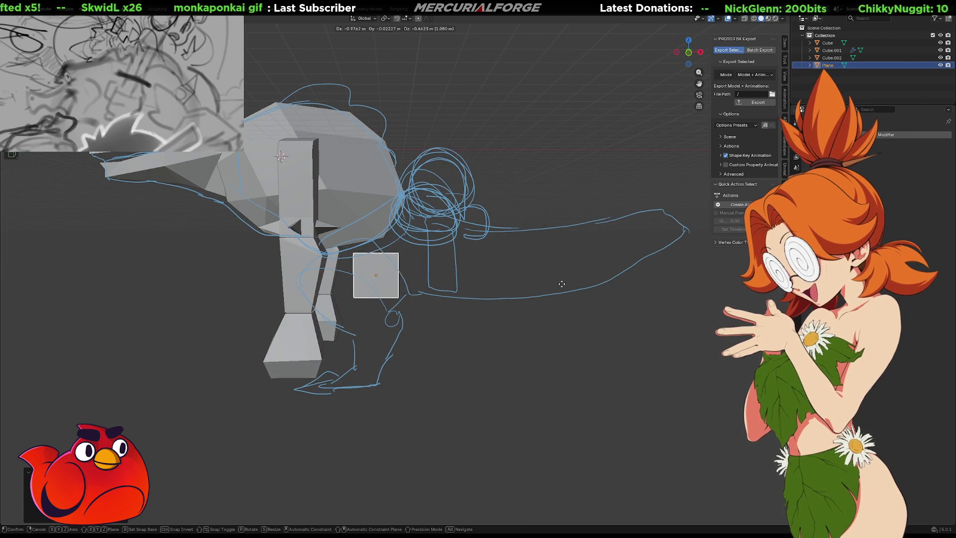
left_click(545, 289)
scroll(521, 286, "up", 2)
middle_click_drag(522, 287, 647, 232, "shift")
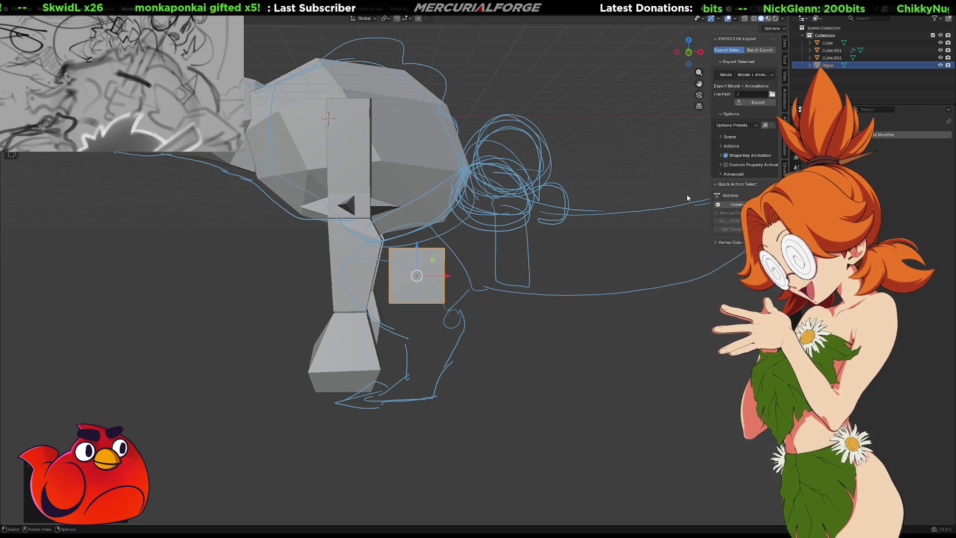
Step: Hide Cube, Cube.001 and Cube.002 in the outliner
left_click(940, 58)
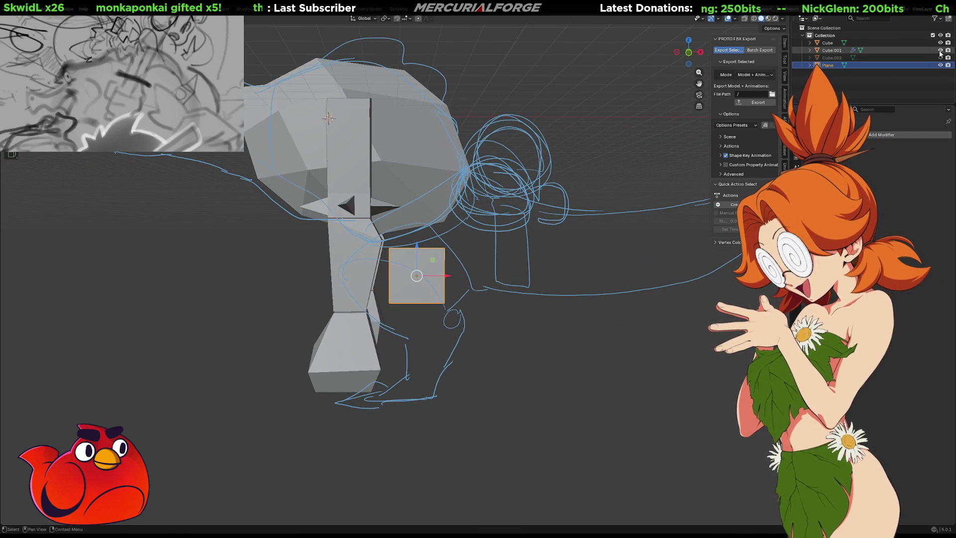
left_click(940, 50)
left_click(940, 43)
Step: Tilt the plane roughly 45° to face the sketch
middle_click_drag(481, 282, 480, 279)
middle_click_drag(422, 309, 427, 273)
key("r")
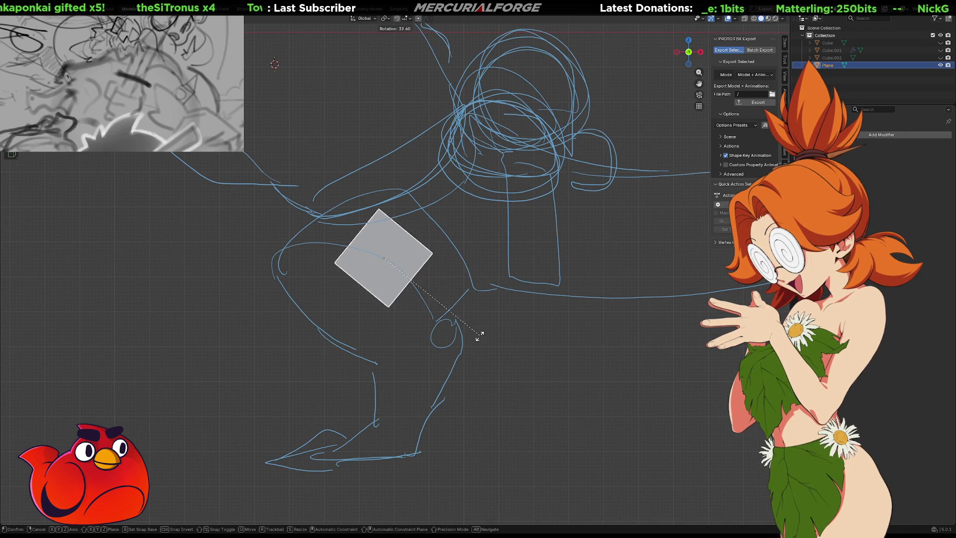
left_click(462, 350)
Step: Move the plane onto the sketch's thigh and enter Edit Mode
key("g")
left_click(488, 338)
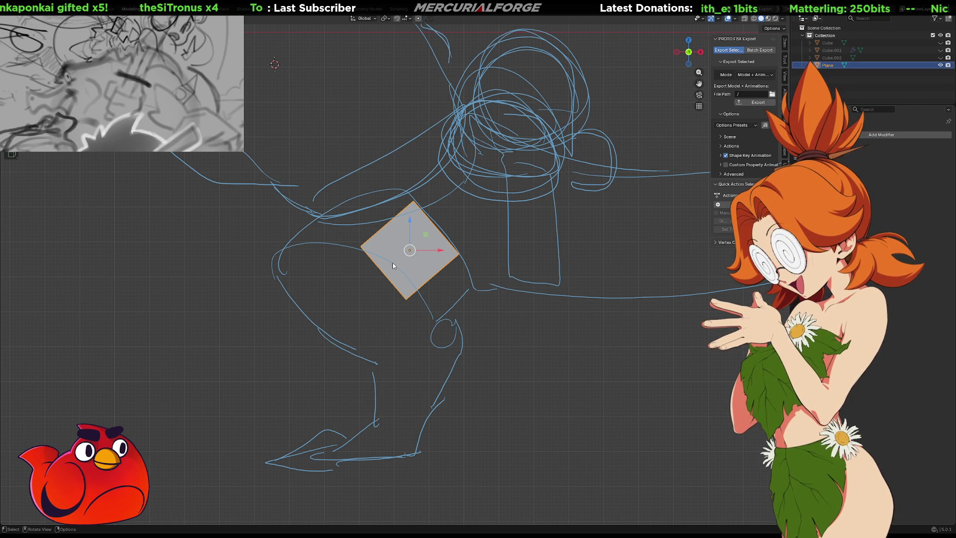
key("Tab")
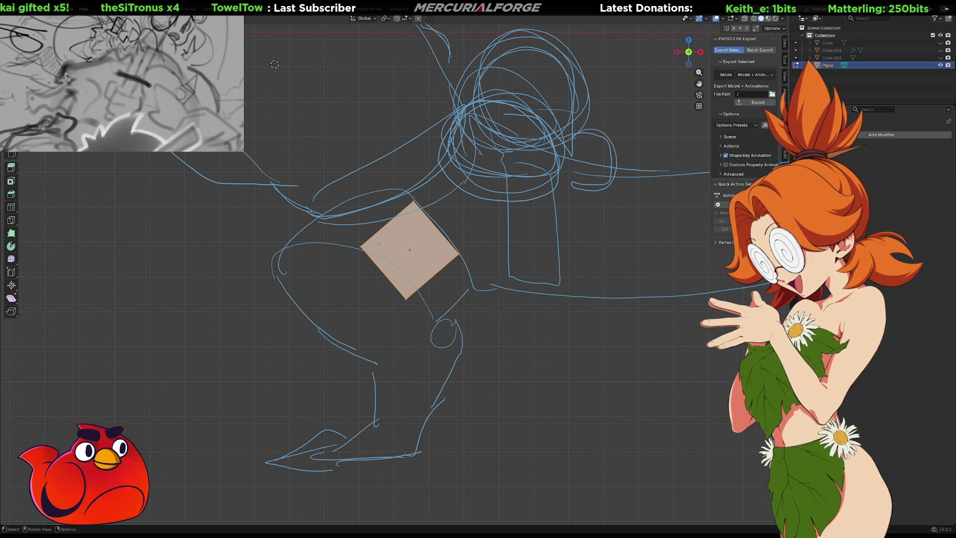
Step: Pull the plane's left and bottom corners out to the thigh outline
left_click(344, 253)
left_click_drag(360, 246, 312, 225)
left_click_drag(433, 269, 370, 321)
key("g")
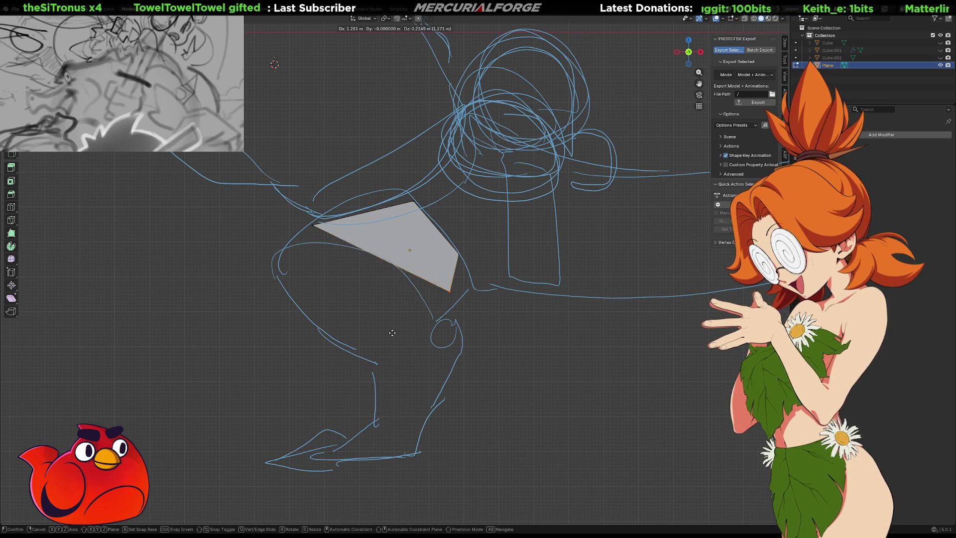
left_click(379, 360)
Step: Extrude the lower-left edge into a second face and adjust corners into a hexagon
left_click(374, 320)
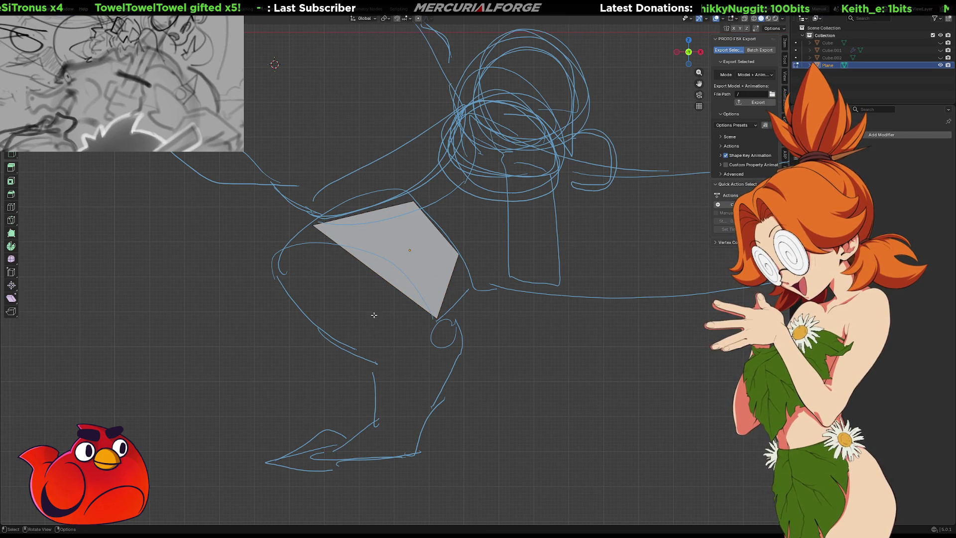
left_click(382, 277)
key("e")
left_click(324, 327)
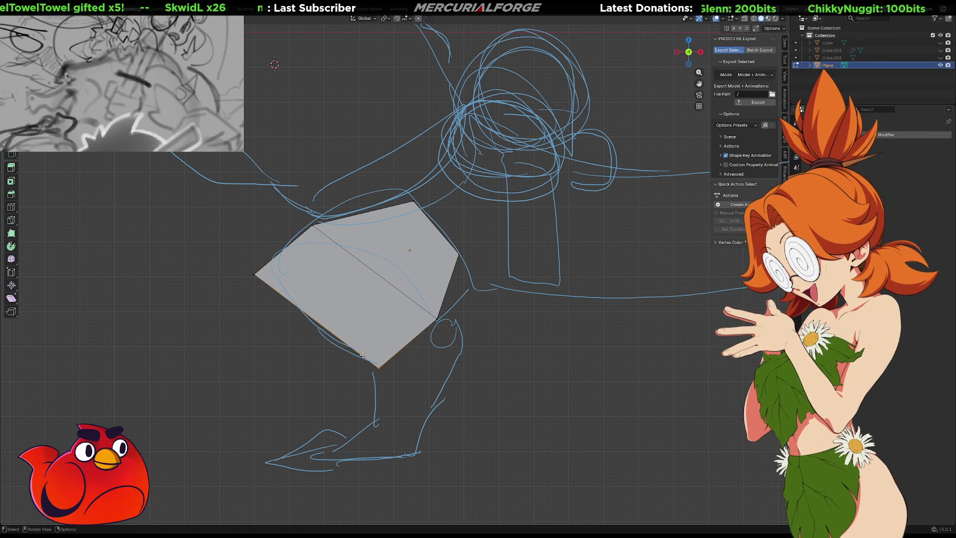
key("g")
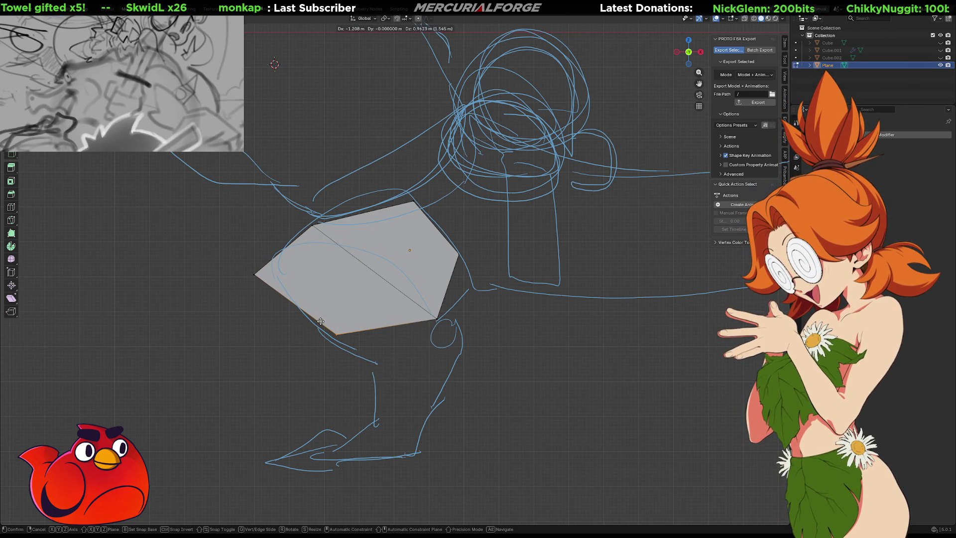
left_click(327, 327)
left_click(252, 272)
key("g")
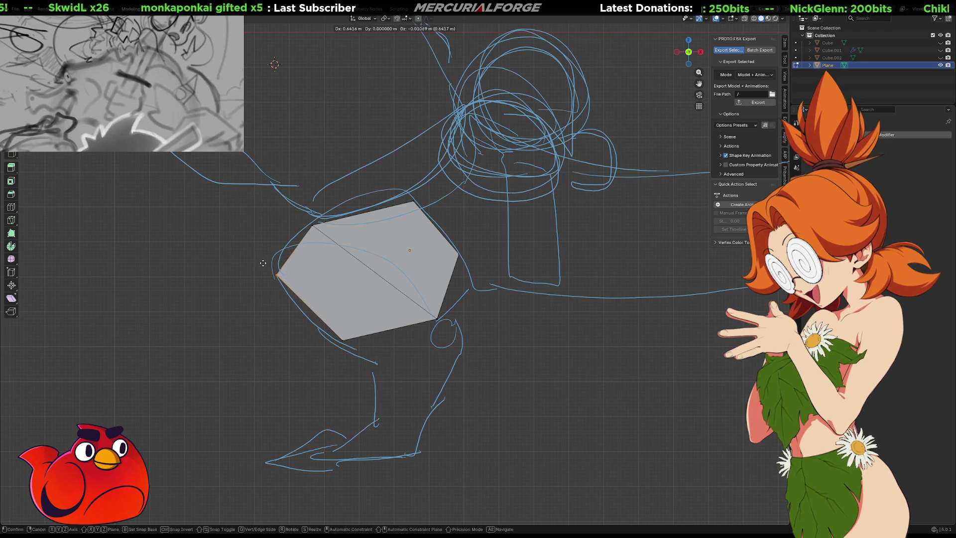
left_click(263, 264)
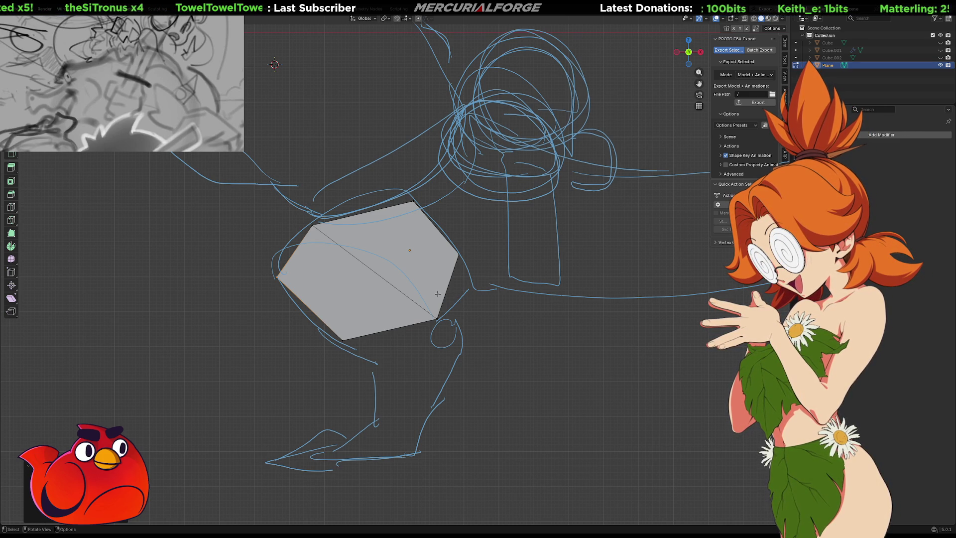
Step: Extrude the hexagon's bottom edge into a new face below the knee
middle_click_drag(437, 294, 392, 263, "shift")
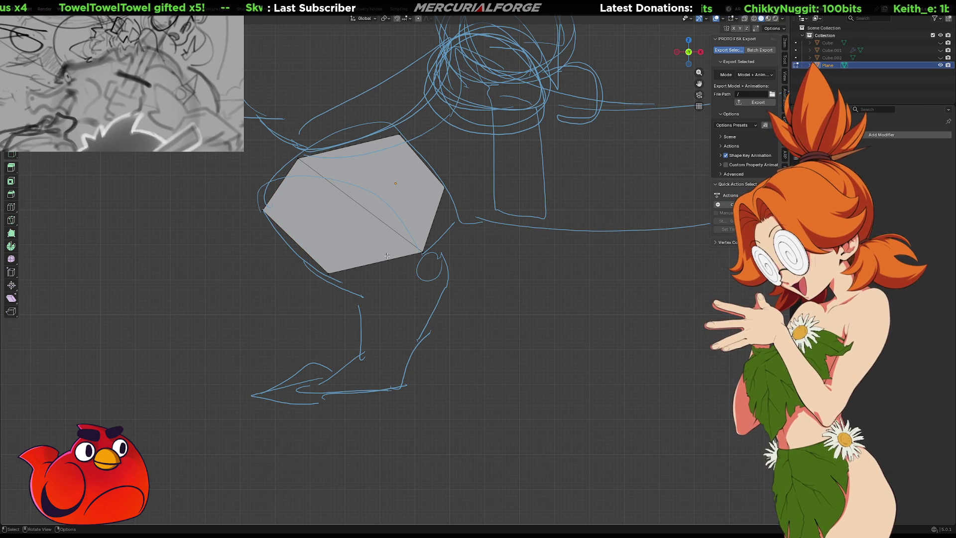
left_click(383, 261)
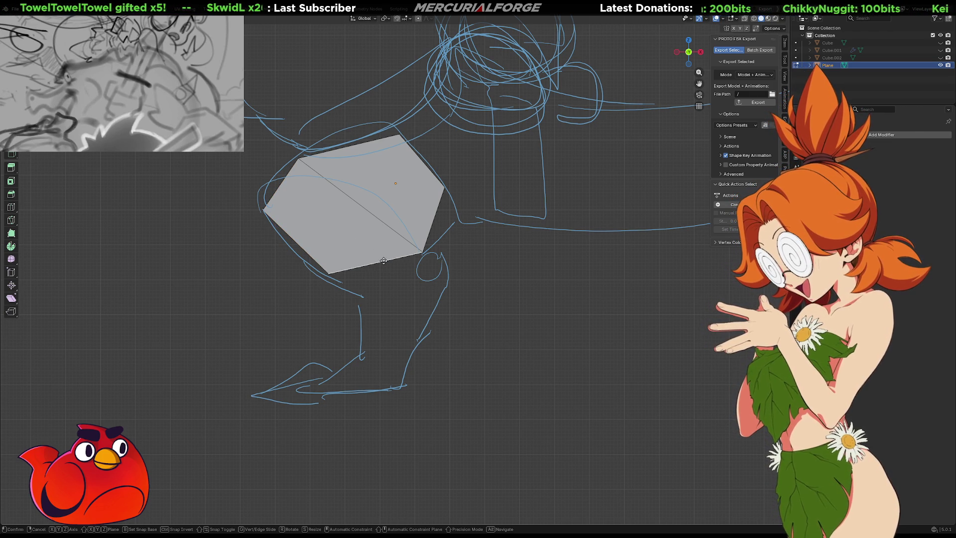
key("e")
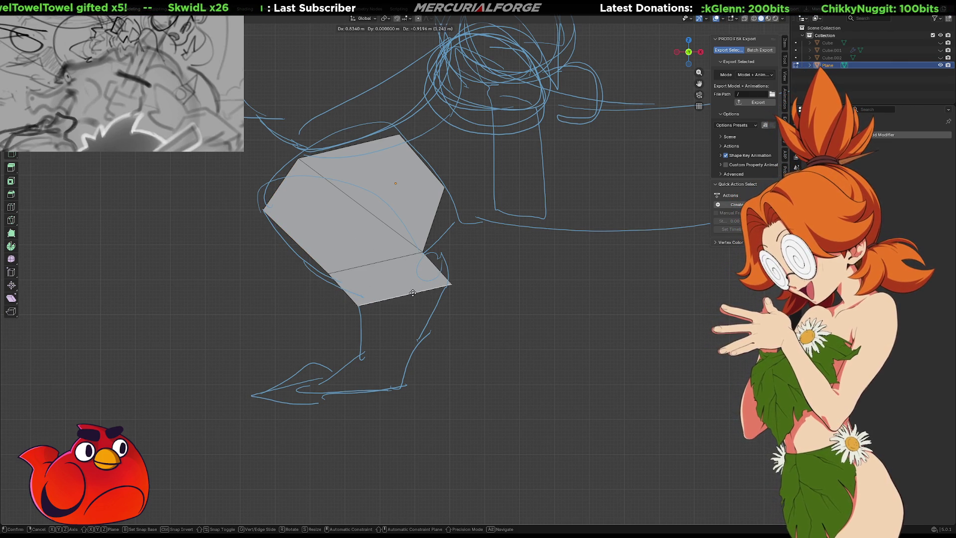
left_click(423, 296)
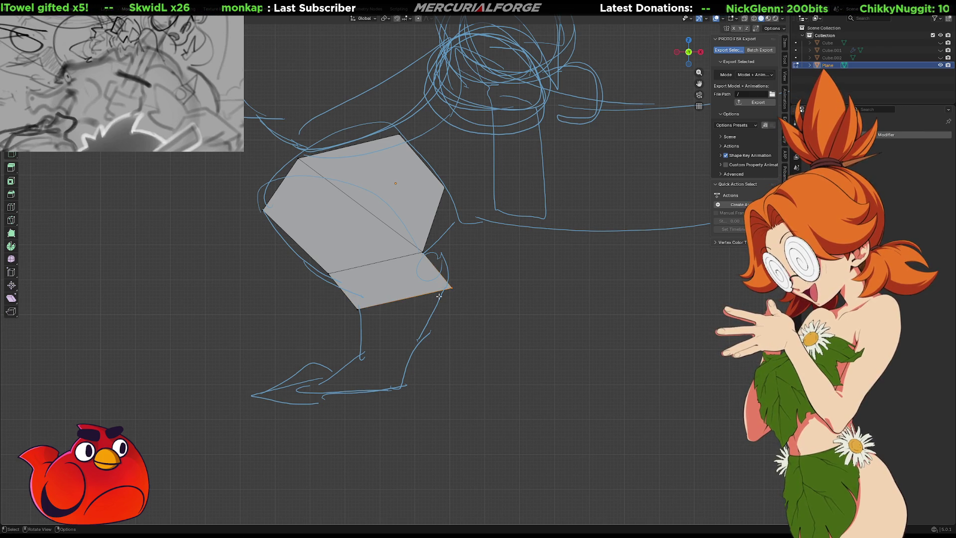
key("g")
left_click(429, 268)
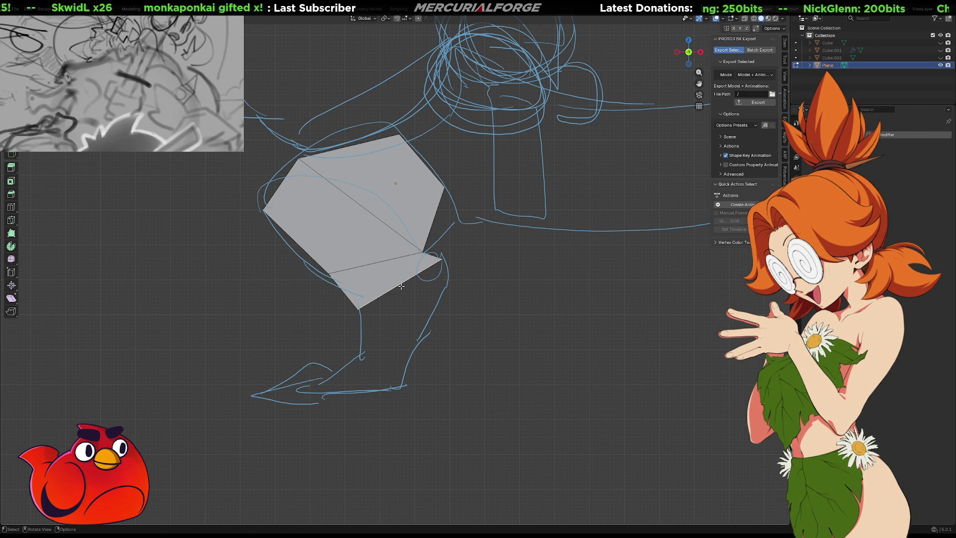
key("g")
key("Escape")
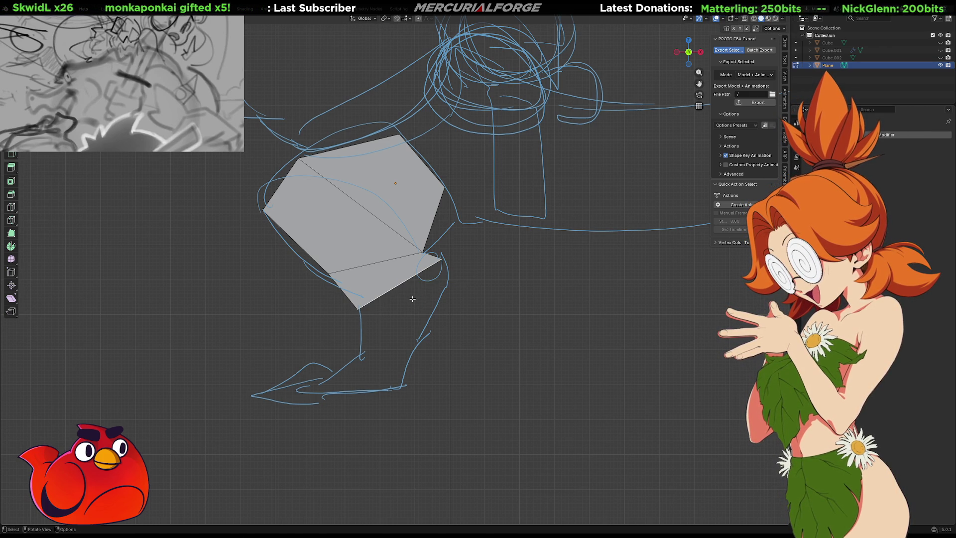
Step: Extrude another face down the shin toward the ankle
key("e")
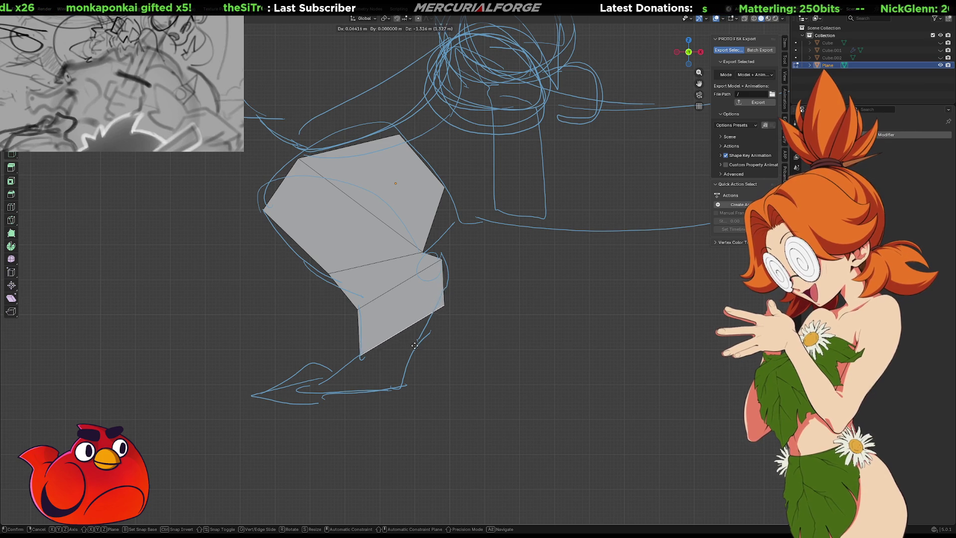
left_click(415, 344)
key("g")
left_click(397, 377)
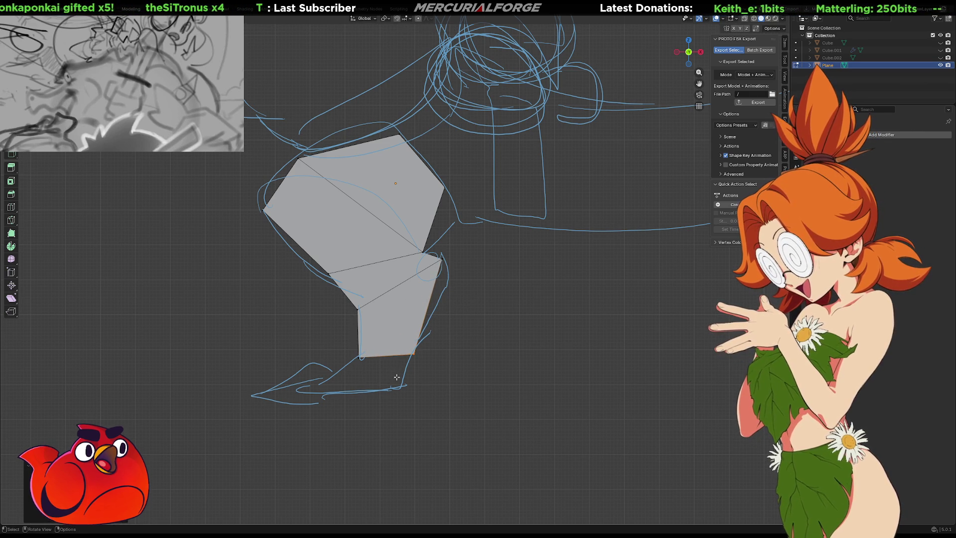
Step: Adjust the knee and thigh corner vertices to match the sketch outline
left_click(440, 260)
key("g")
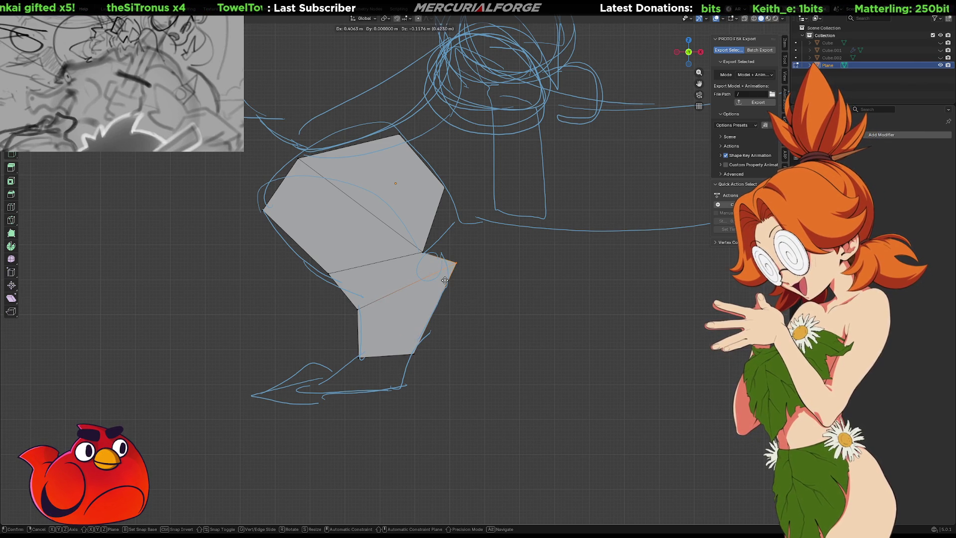
left_click(443, 281)
left_click(358, 308)
key("g")
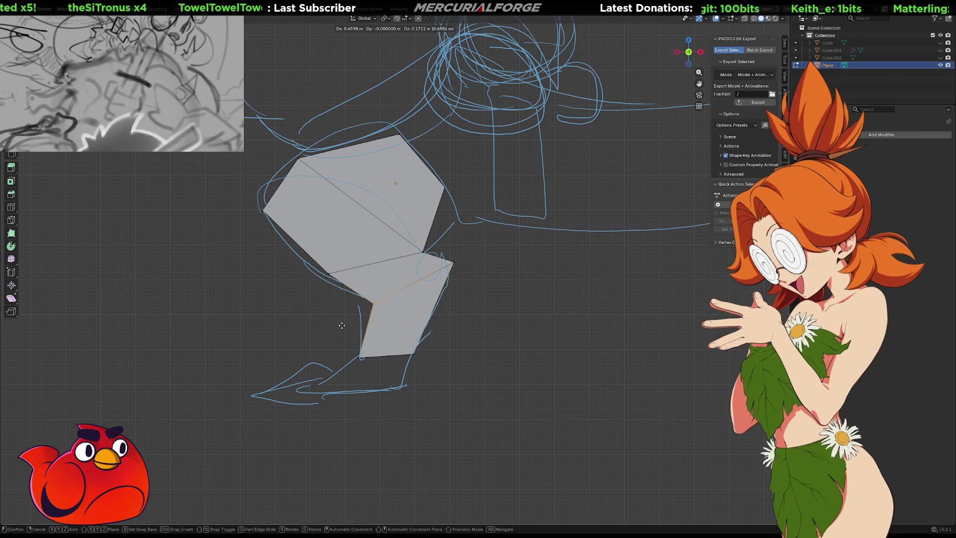
left_click(329, 326)
left_click(294, 287)
key("g")
left_click(278, 297)
left_click(219, 232)
key("g")
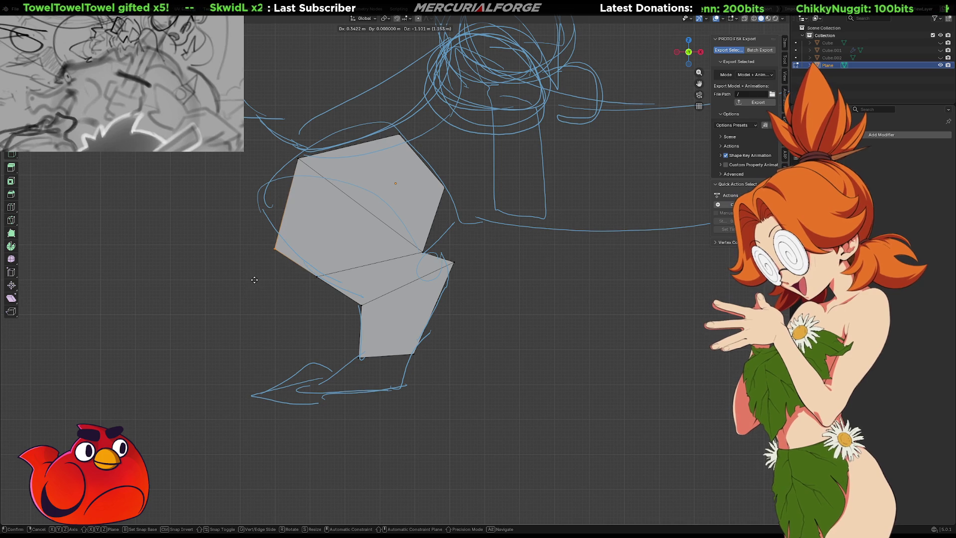
Step: Widen the thigh by moving its left edge out to the sketch line
left_click(255, 277)
right_click(288, 203)
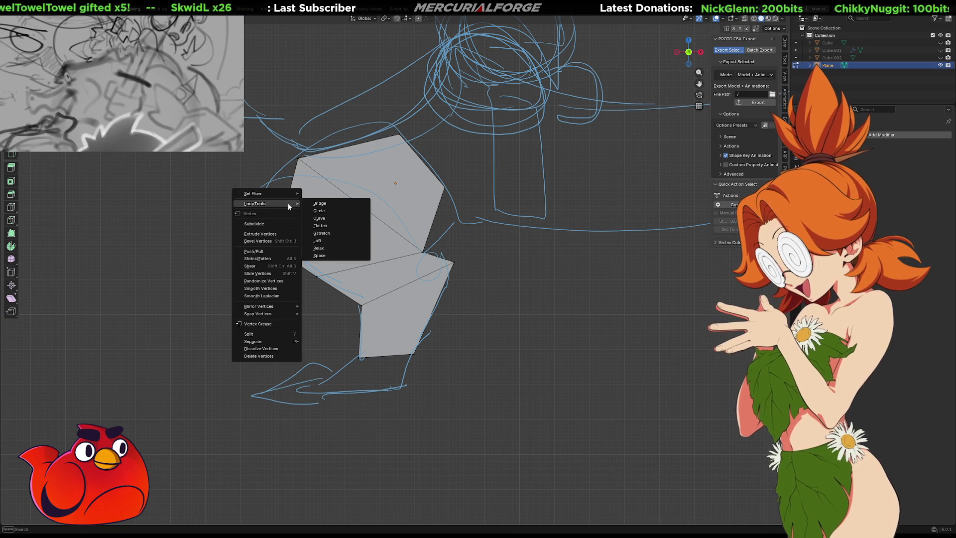
left_click(280, 225)
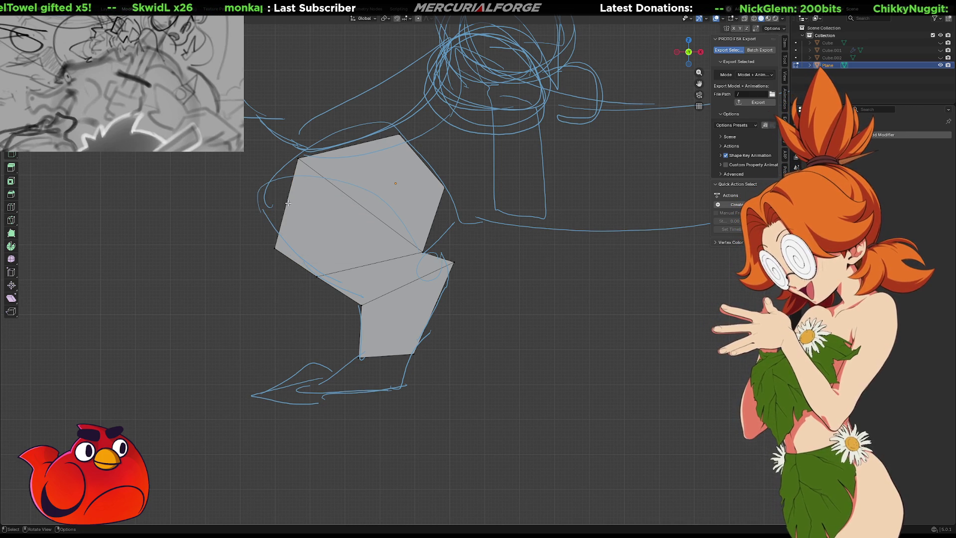
right_click(287, 203)
left_click(288, 202)
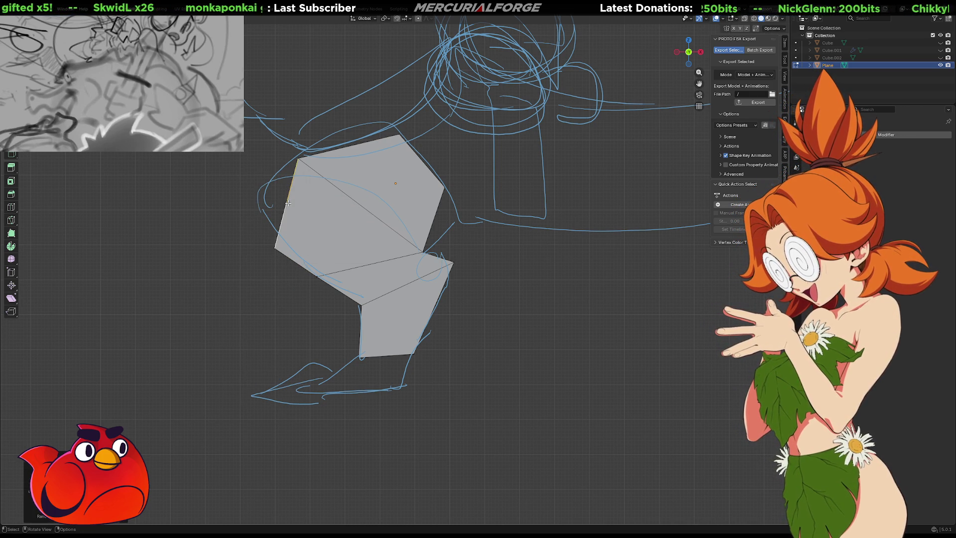
key("g")
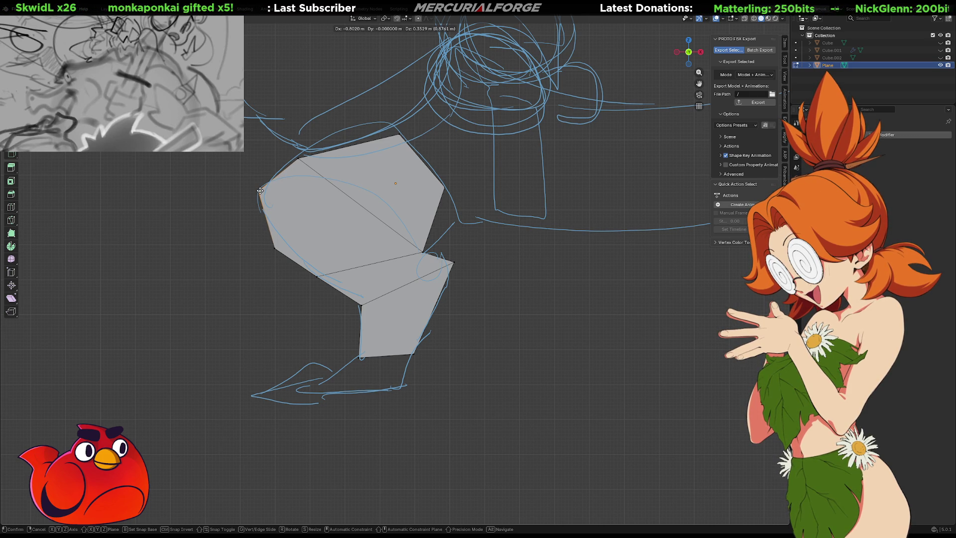
left_click(259, 190)
Step: Join the thigh's top-left vertex and a lower vertex with a new edge
left_click(299, 161)
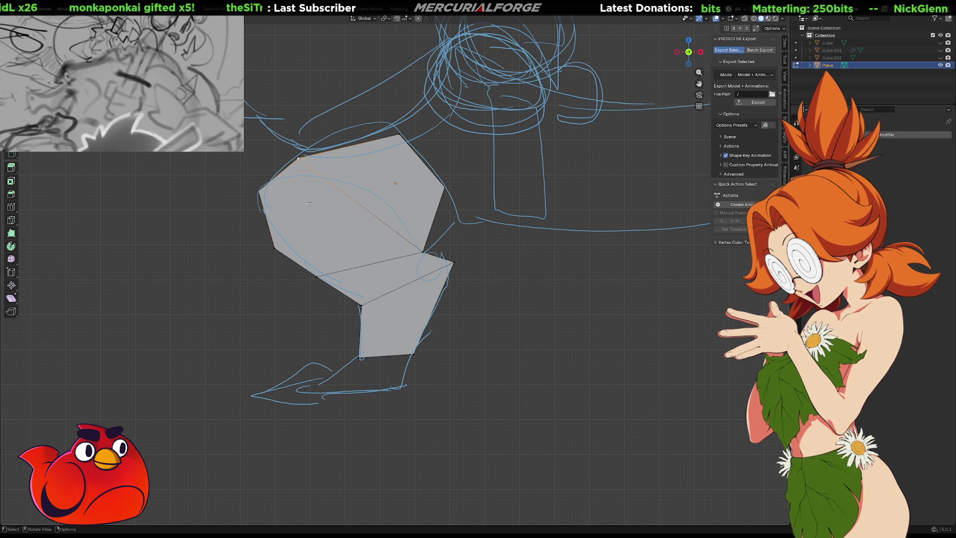
left_click(316, 276, "shift")
key("j")
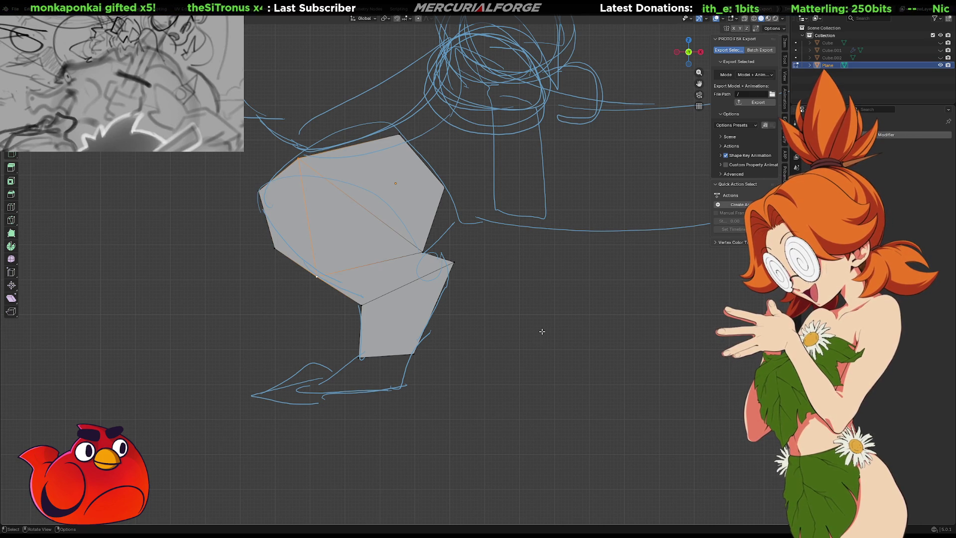
left_click(540, 331)
Step: Extrude the shin's bottom edge down to the foot
mouse_move(496, 331)
middle_mouse_down("shift")
mouse_move(476, 317)
mouse_move(482, 300)
middle_mouse_up("shift")
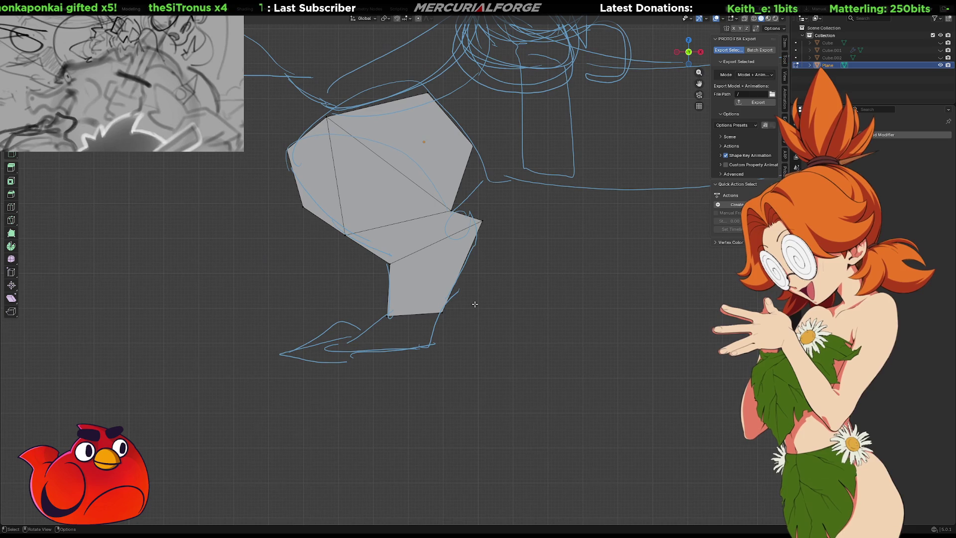
left_click(409, 316)
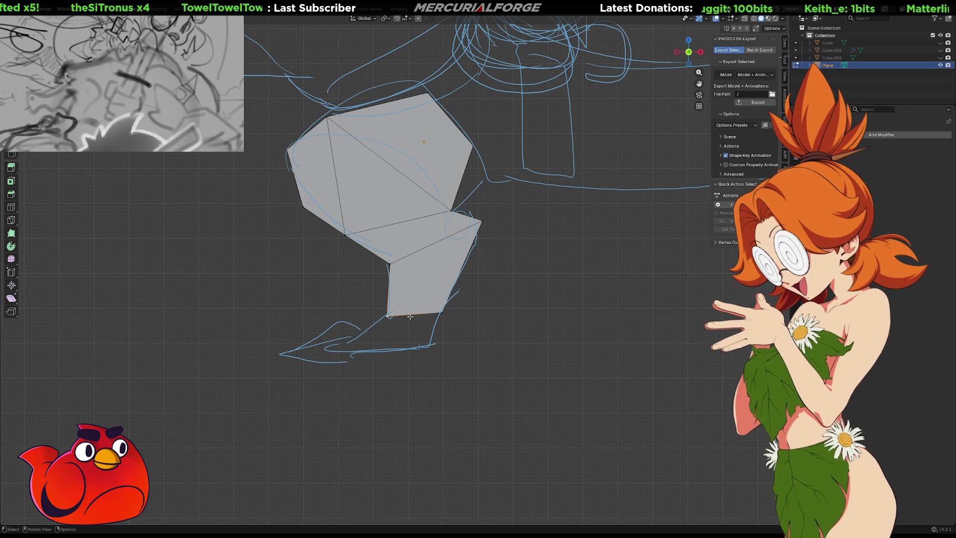
key("e")
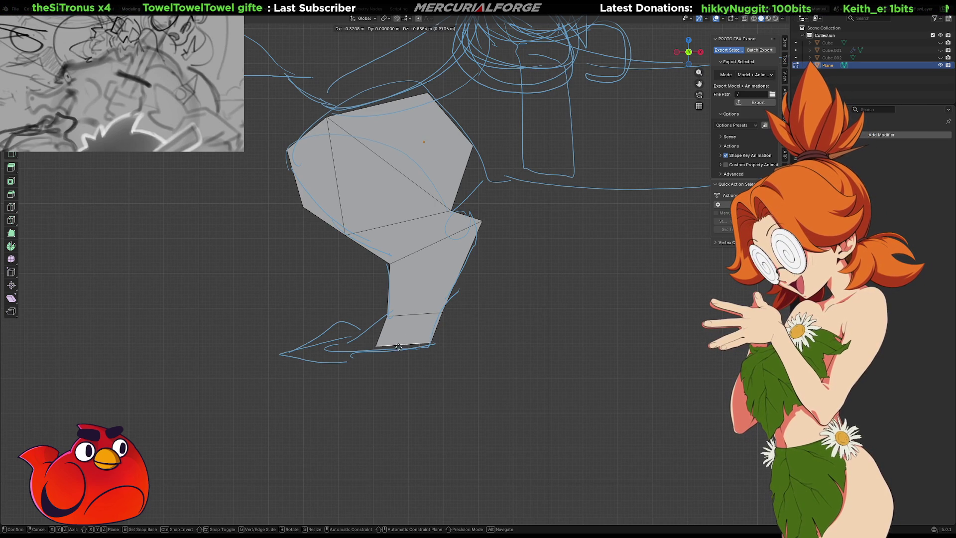
left_click(396, 345)
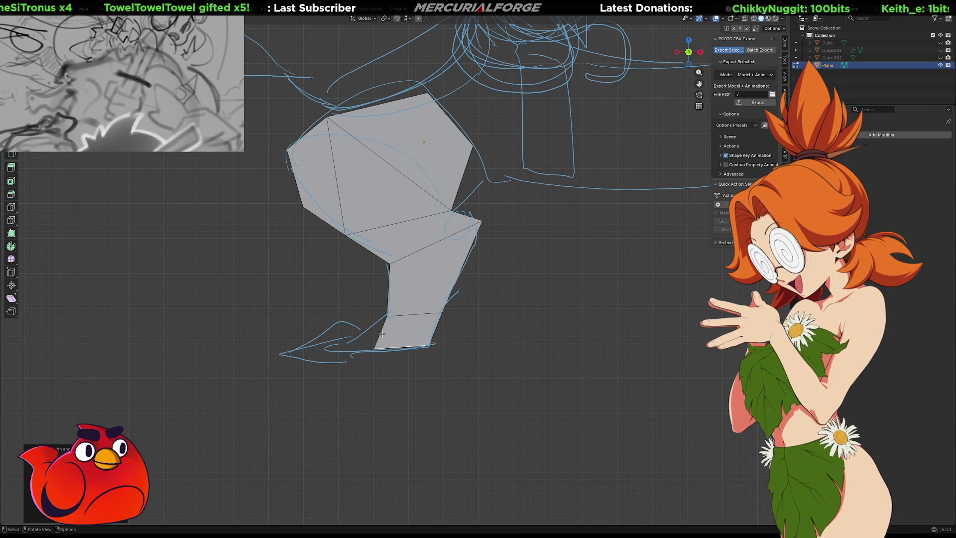
Step: Extrude a pointed foot face leftward along the sketched toe and refine its vertex
left_click(381, 334)
key("e")
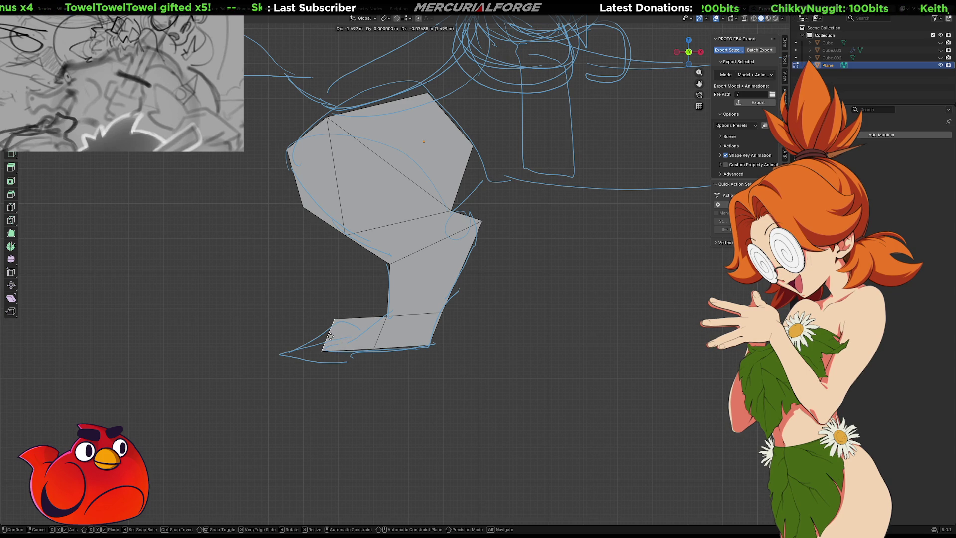
left_click(332, 320)
left_click(332, 320)
key("g")
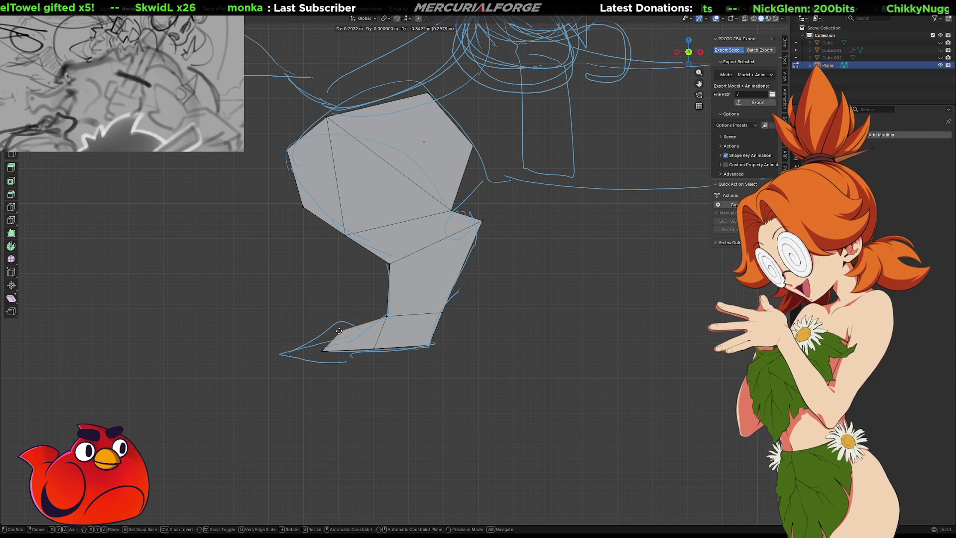
left_click(339, 331)
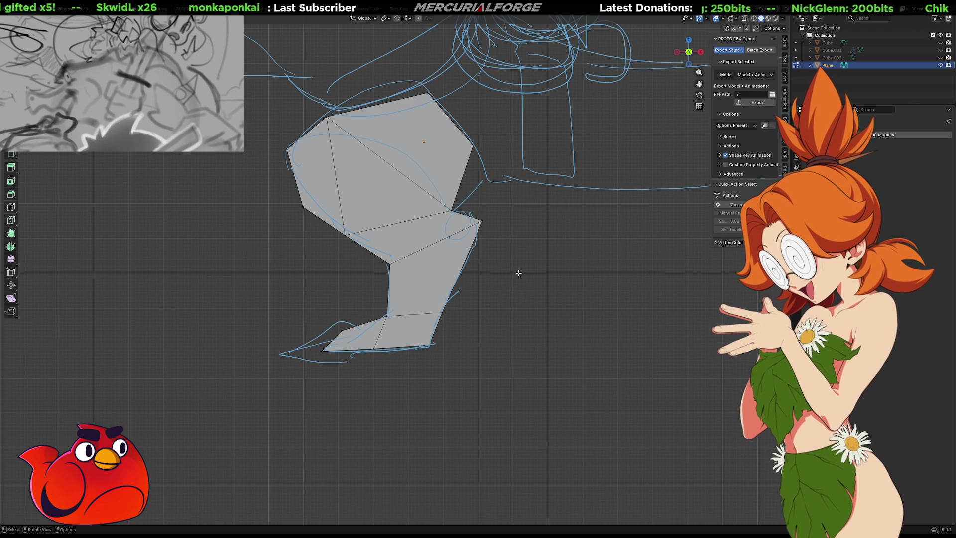
middle_click_drag(509, 261, 515, 318, "shift")
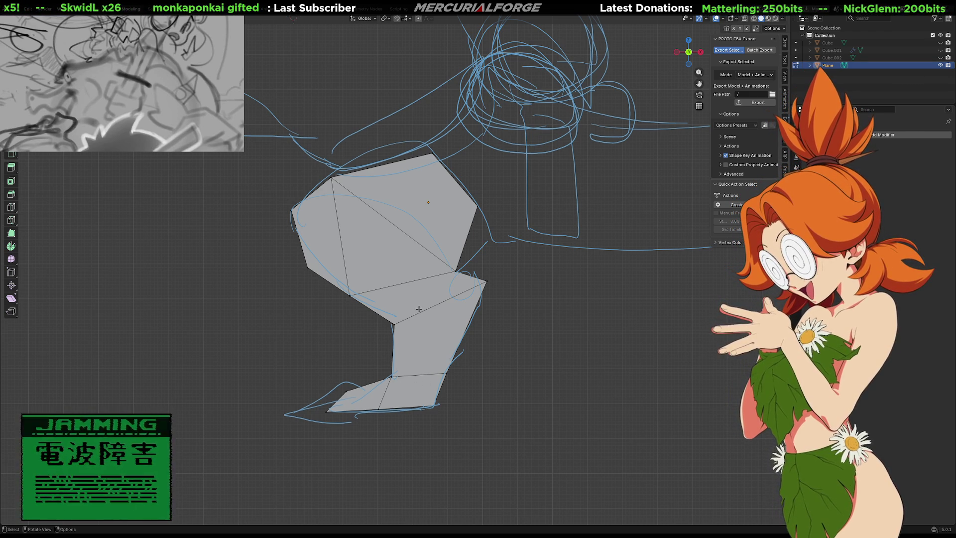
mouse_move(418, 309)
middle_mouse_down()
mouse_move(487, 366)
mouse_move(517, 358)
mouse_move(448, 348)
mouse_move(438, 321)
mouse_move(418, 344)
mouse_move(658, 219)
middle_mouse_up()
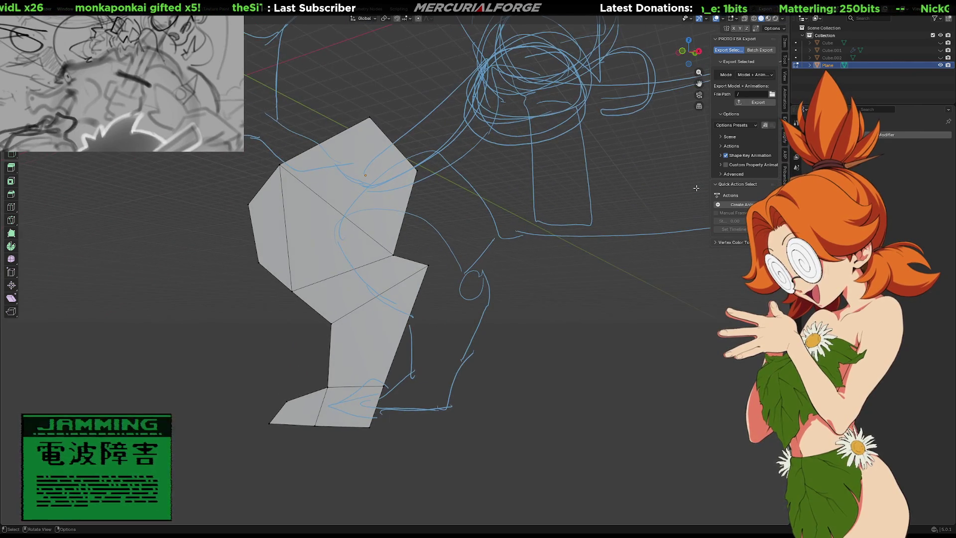
Step: Unhide Cube, Cube.001 and Cube.002 and view the whole creature
left_click(940, 58)
left_click(939, 49)
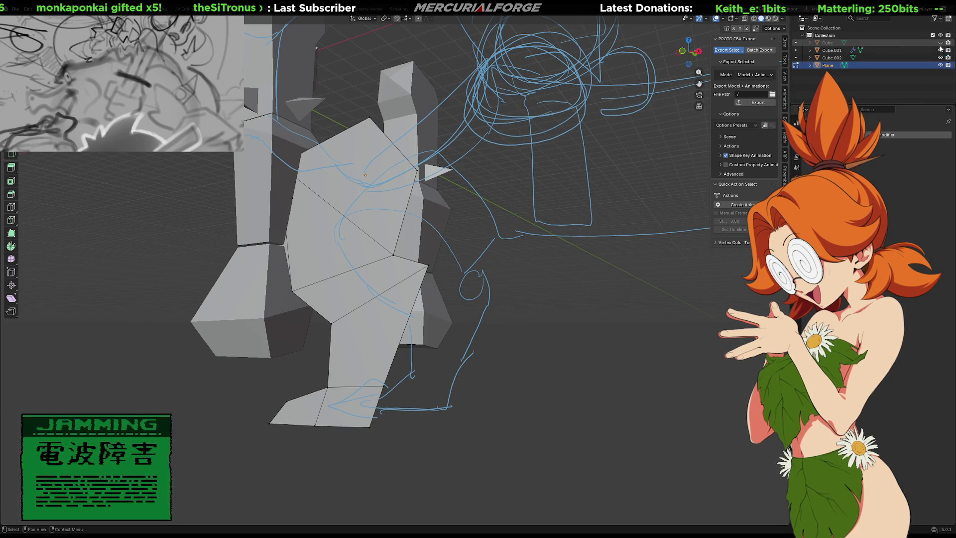
left_click(940, 42)
middle_click_drag(382, 163, 431, 189)
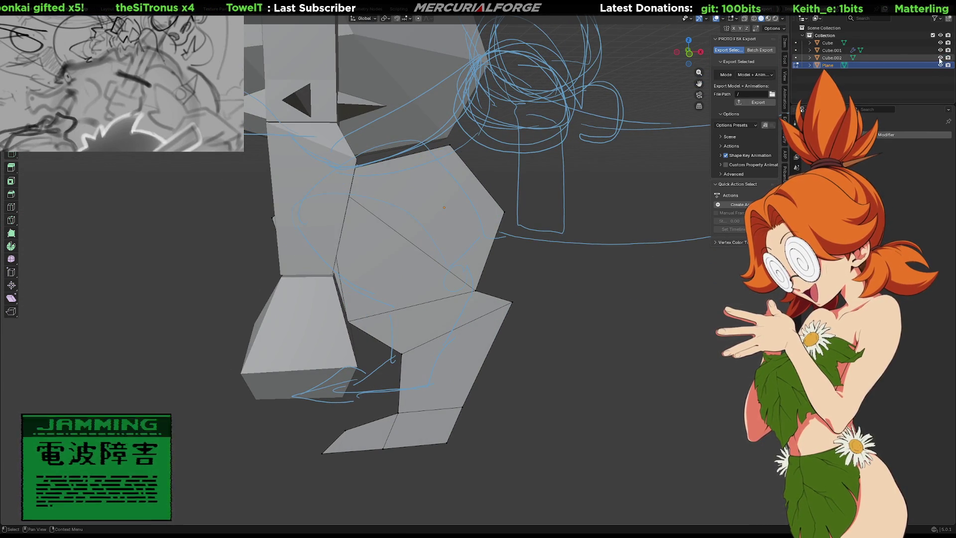
left_click(941, 51)
left_click(940, 50)
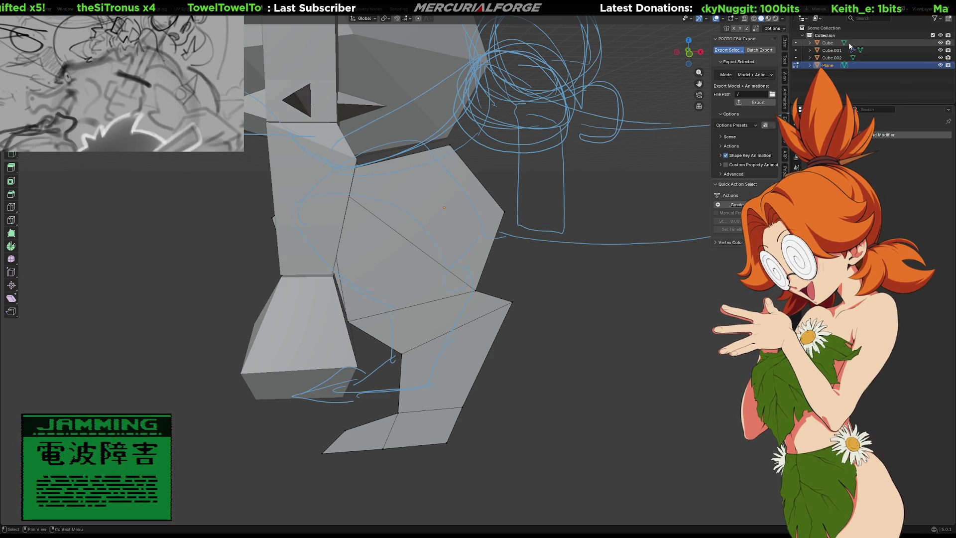
Step: Rename Cube.001 to Arms and Cube to Body
left_click(846, 52)
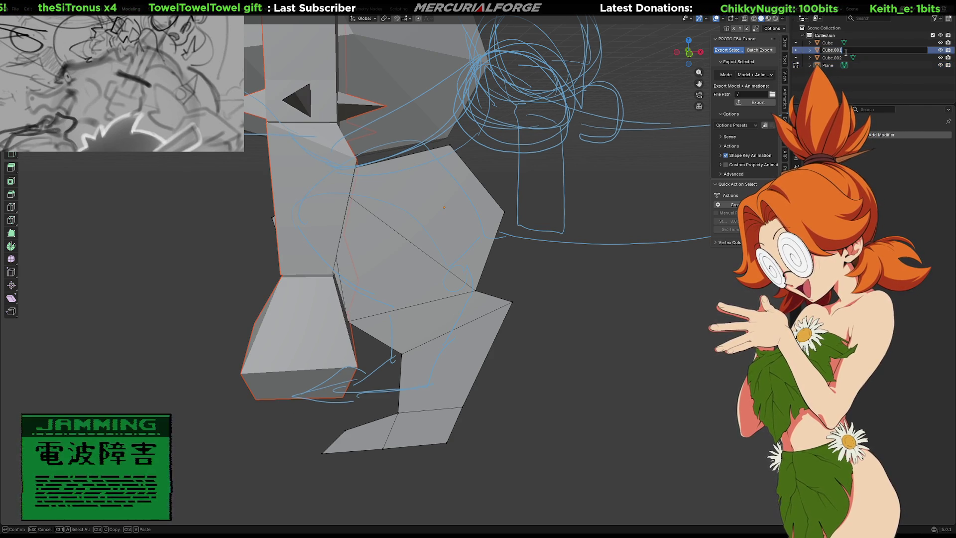
type("Arms")
key("Return")
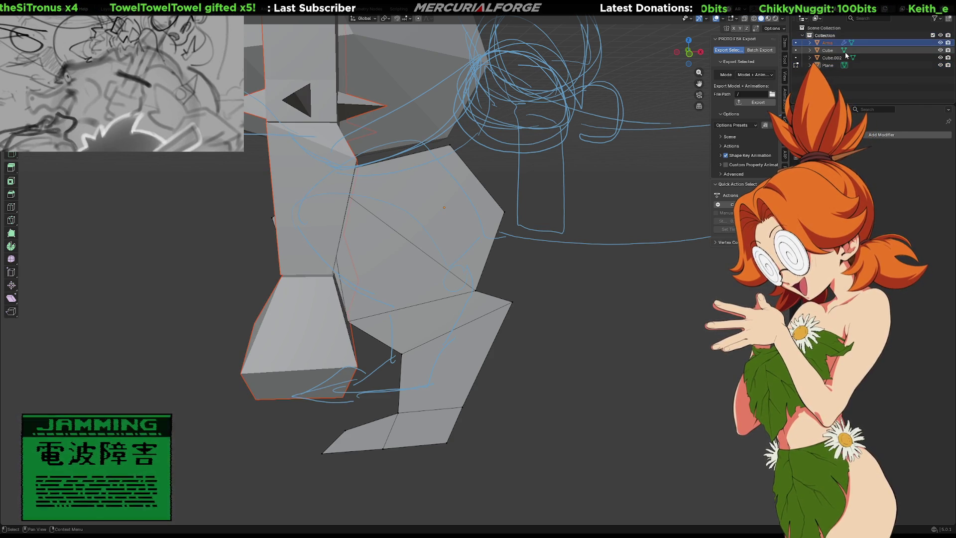
left_click(846, 51)
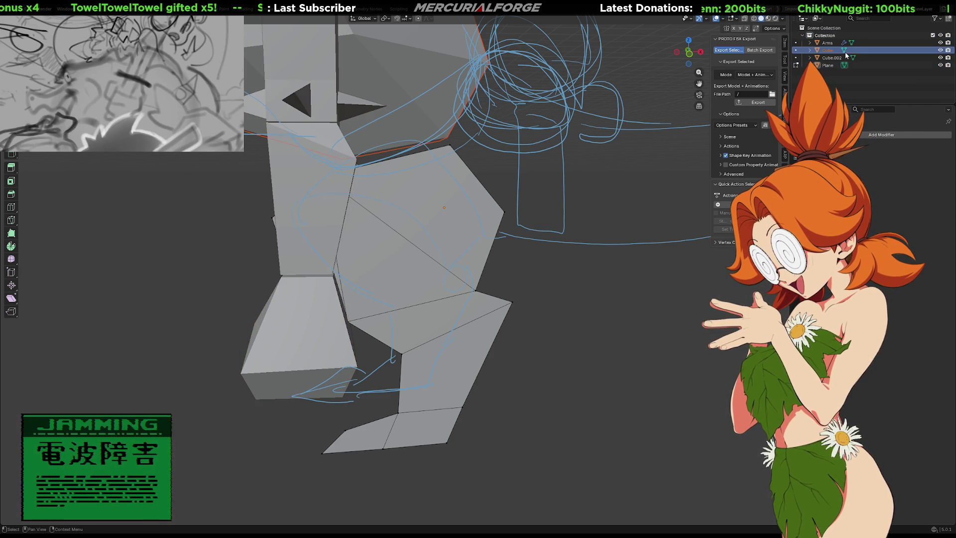
double_click(845, 52)
type("B")
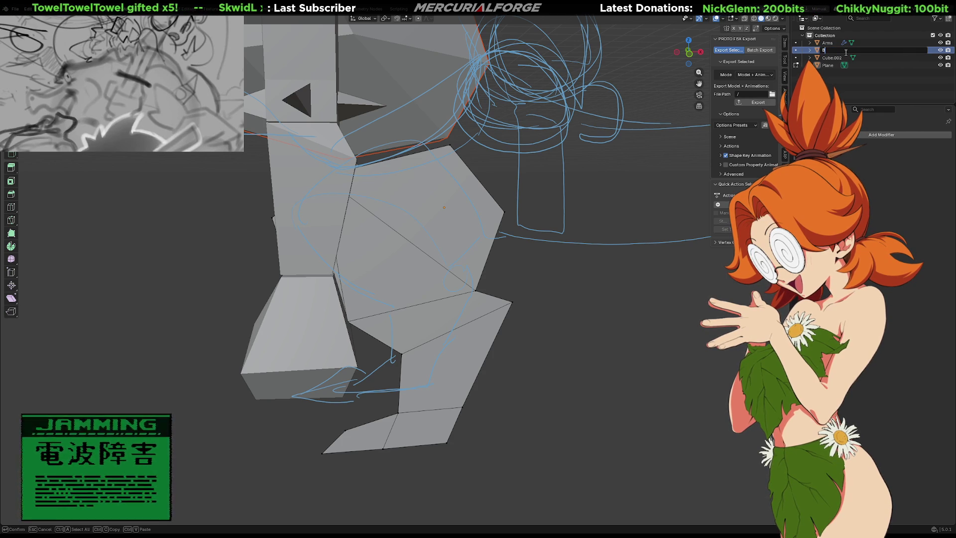
type("ody")
key("Return")
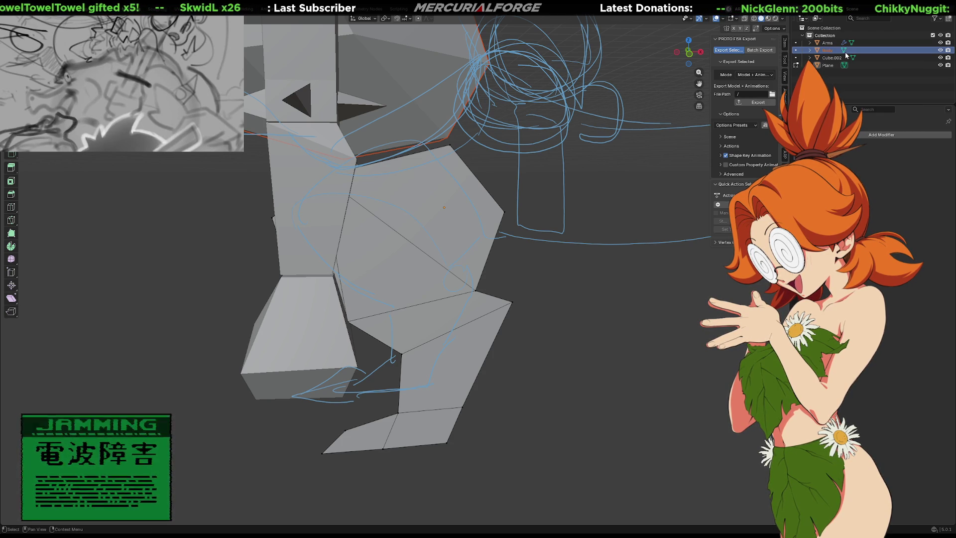
Step: Rename Cube.002 to Head and Plane to Leg
left_click(846, 56)
double_click(846, 54)
type("Head")
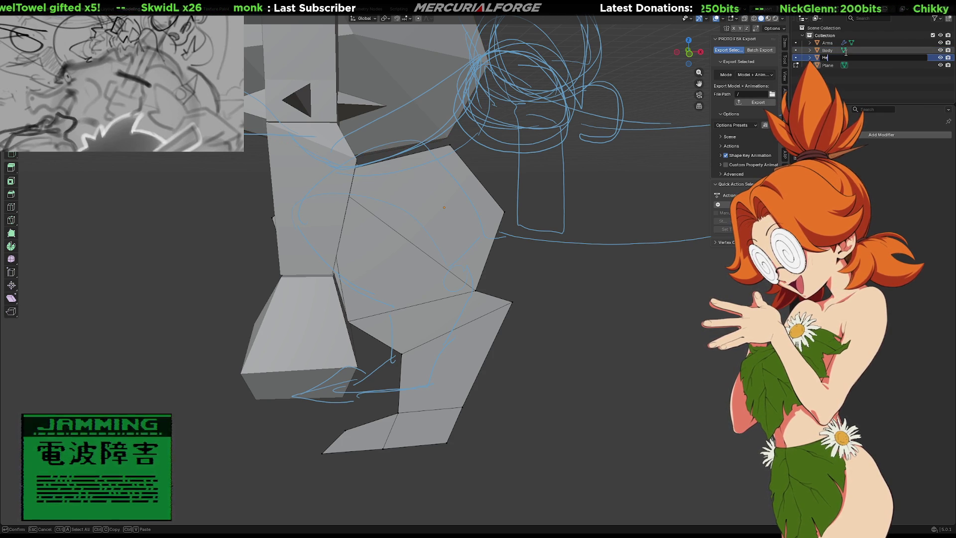
key("Return")
left_click(845, 65)
double_click(845, 65)
type("Leg")
key("Return")
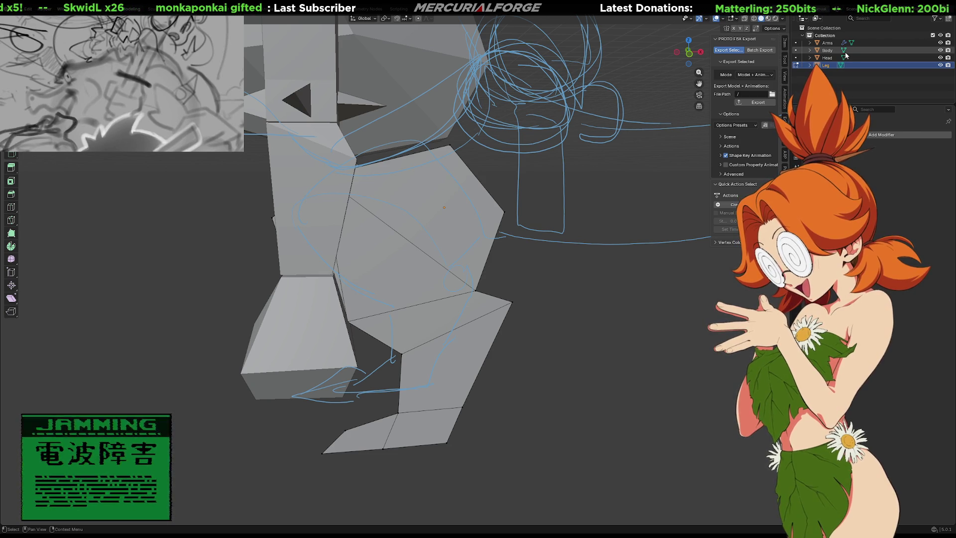
Step: Hide the Arms object and orbit to see the leg beside the sketch
mouse_move(580, 267)
middle_mouse_down()
mouse_move(561, 277)
mouse_move(583, 265)
middle_mouse_up()
left_click(940, 43)
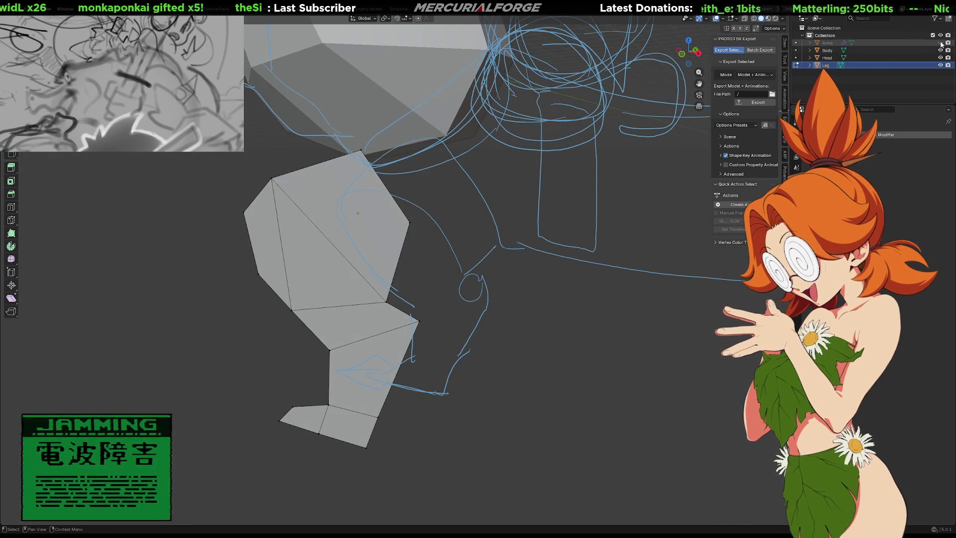
middle_click_drag(218, 264, 414, 269)
middle_click_drag(419, 255, 420, 247)
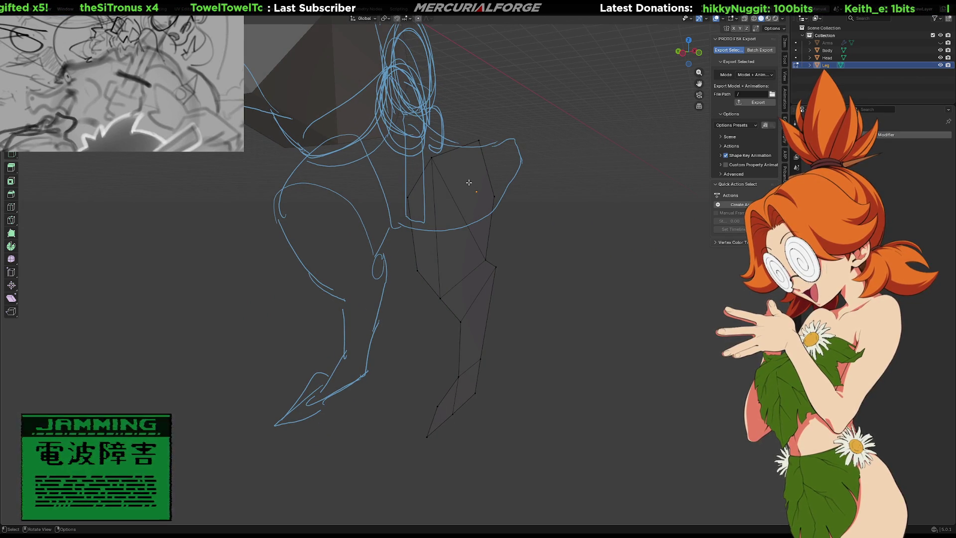
Step: Extrude all the leg's faces into a thick solid and view it side-on
key("a")
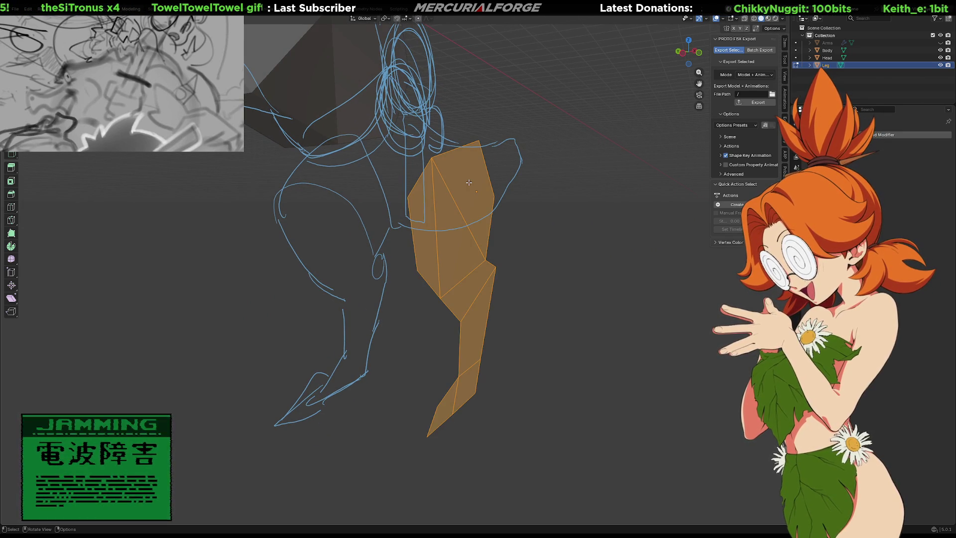
key("e")
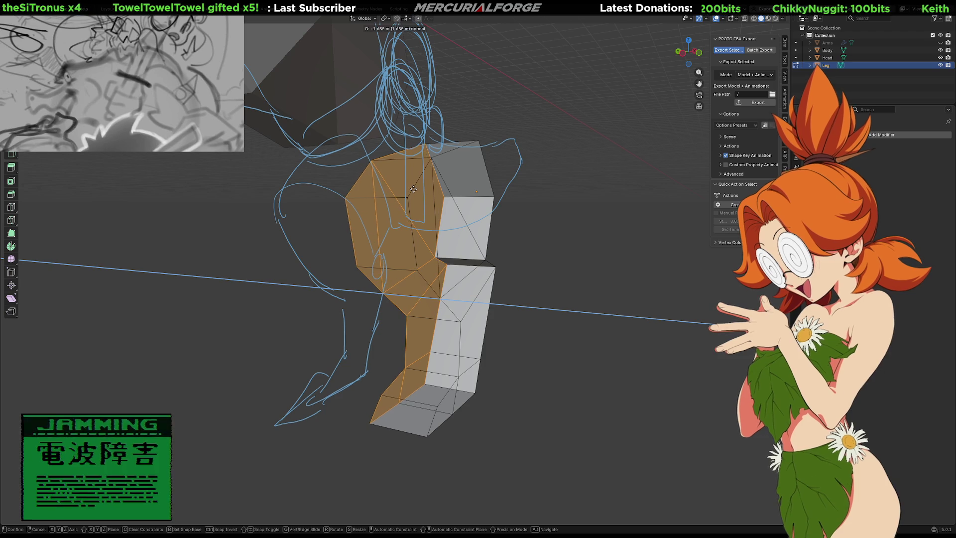
left_click(413, 189)
key("ctrl+n")
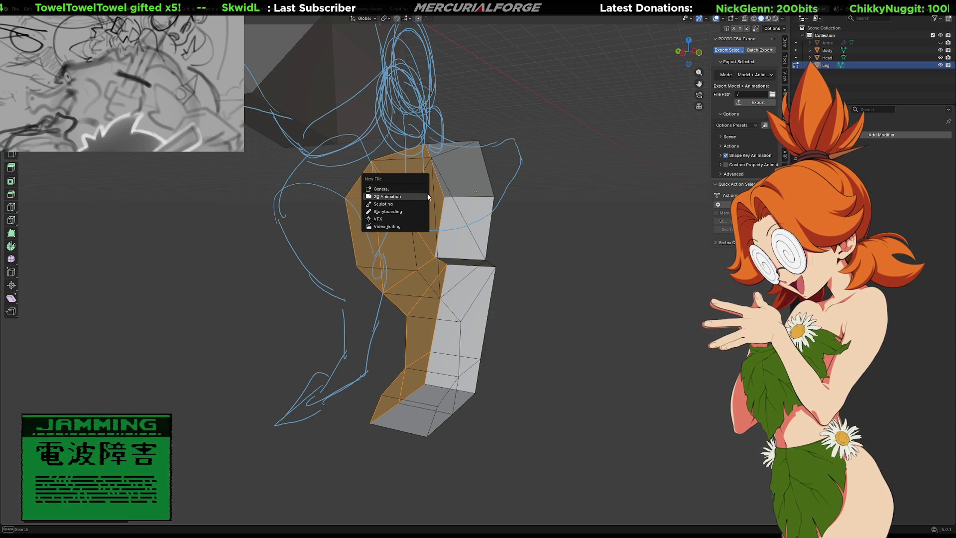
key("Escape")
key("a")
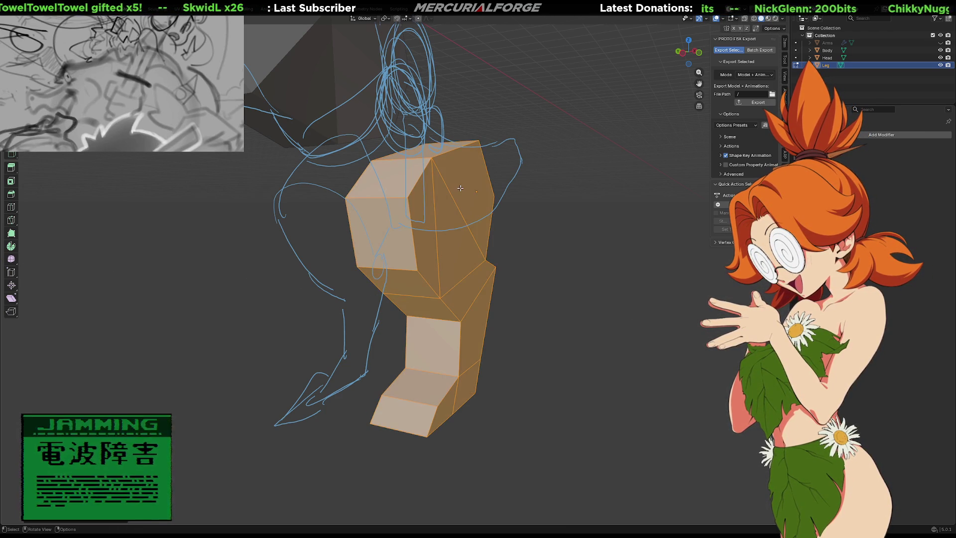
left_click(519, 226)
mouse_move(518, 226)
middle_mouse_down()
mouse_move(523, 264)
mouse_move(551, 254)
mouse_move(510, 278)
middle_mouse_up()
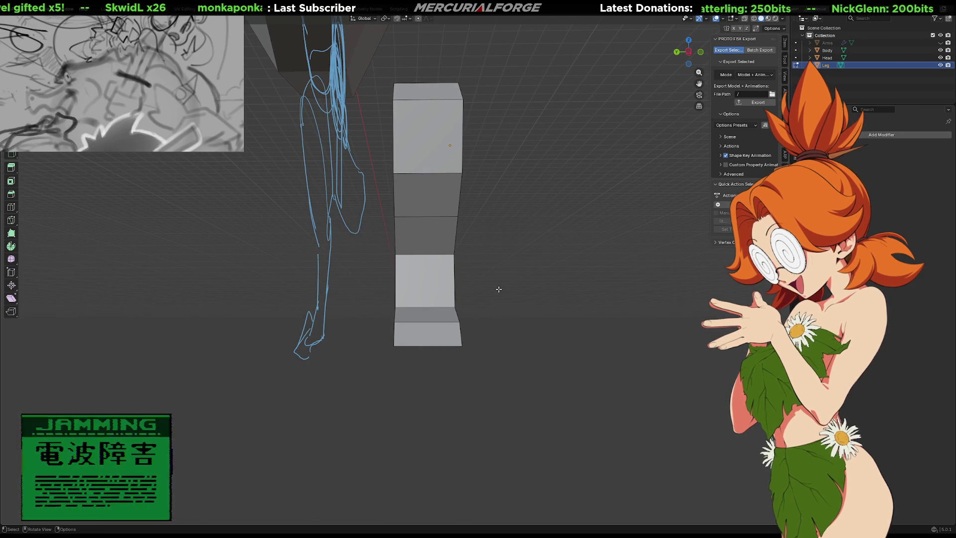
Step: In X-ray, box-select the lower leg vertices and narrow them along the Y axis
key("alt+z")
mouse_move(498, 261)
left_mouse_down()
mouse_move(380, 344)
mouse_move(367, 320)
mouse_move(360, 367)
left_mouse_up()
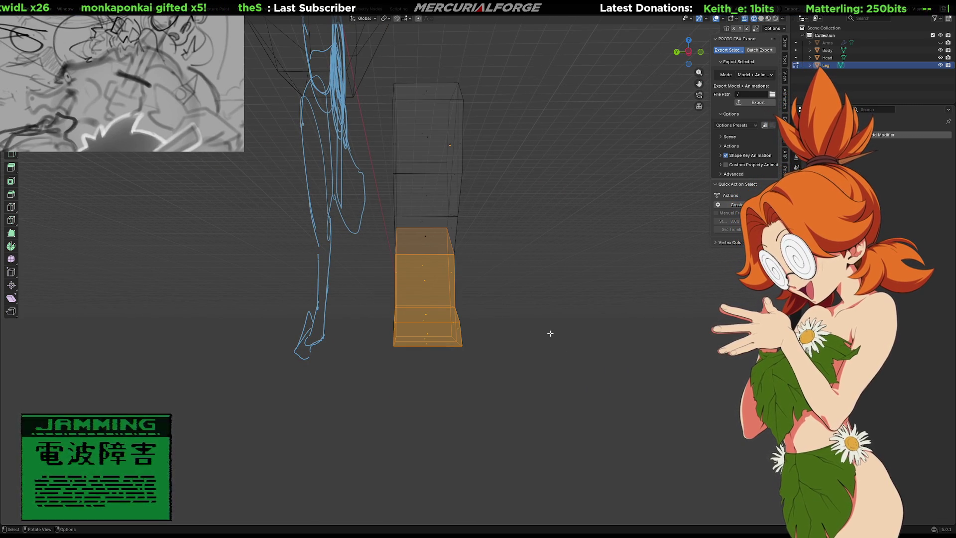
key("s")
key("z")
key("y")
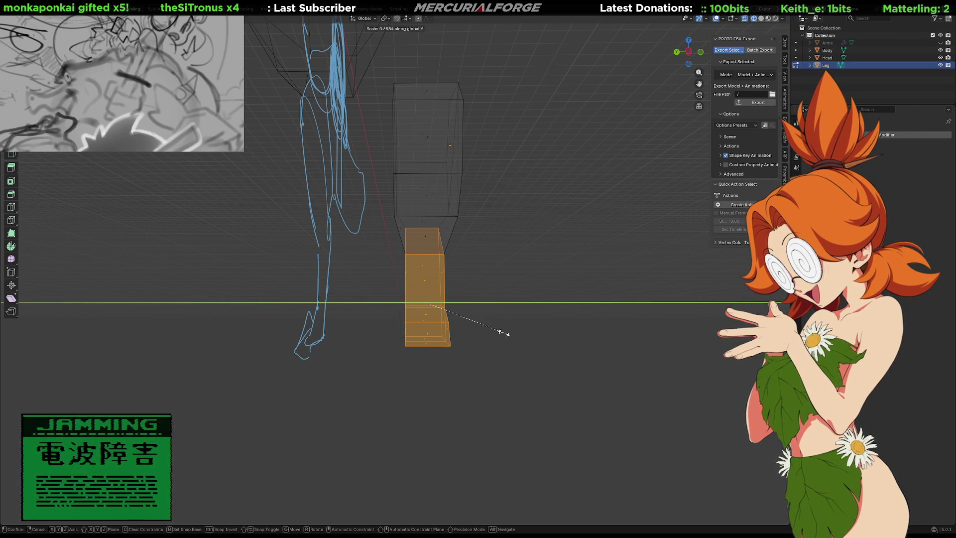
left_click(504, 332)
mouse_move(503, 335)
middle_mouse_down()
mouse_move(514, 380)
mouse_move(438, 368)
middle_mouse_up()
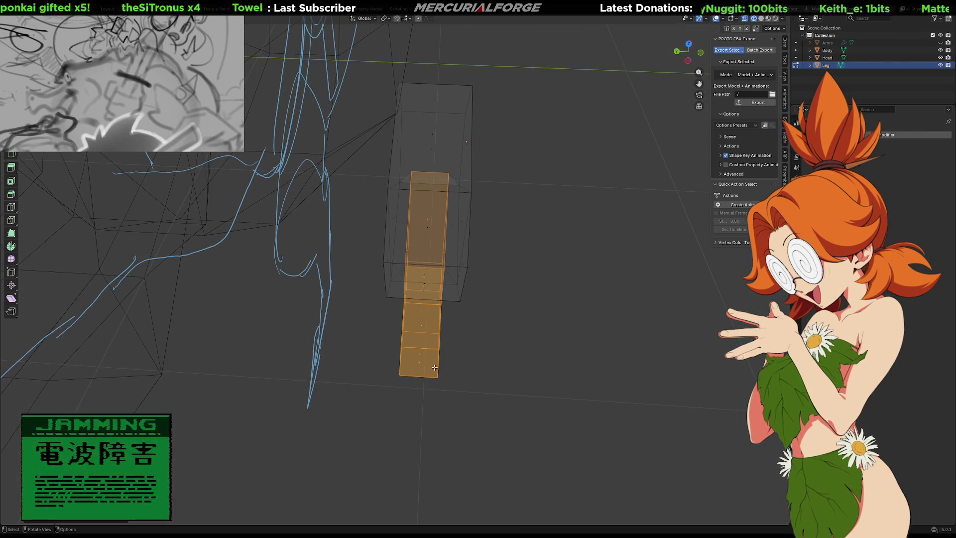
Step: Widen the leg's bottom face along Y to flare the foot end
left_click_drag(465, 397, 378, 338)
mouse_move(399, 349)
middle_mouse_down()
mouse_move(338, 321)
mouse_move(399, 329)
middle_mouse_up()
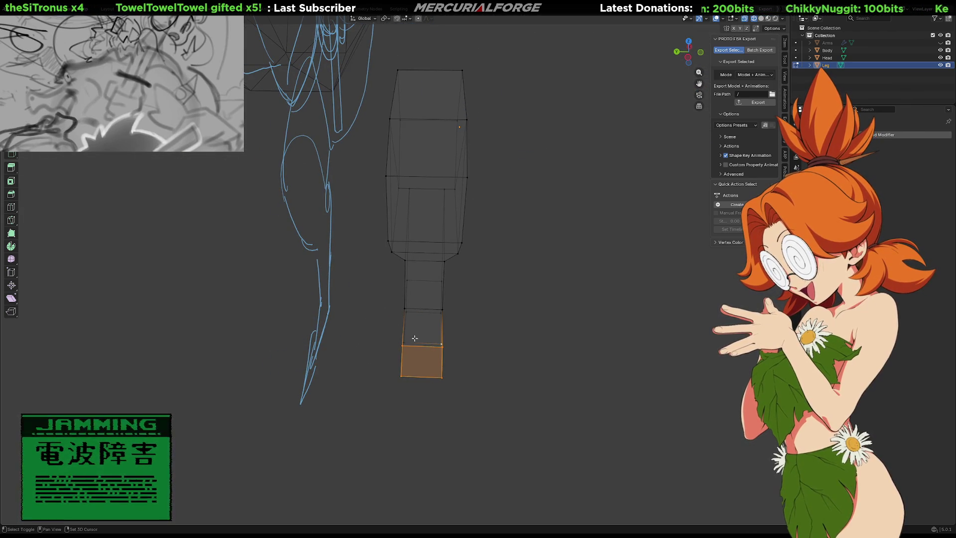
key("s")
key("y")
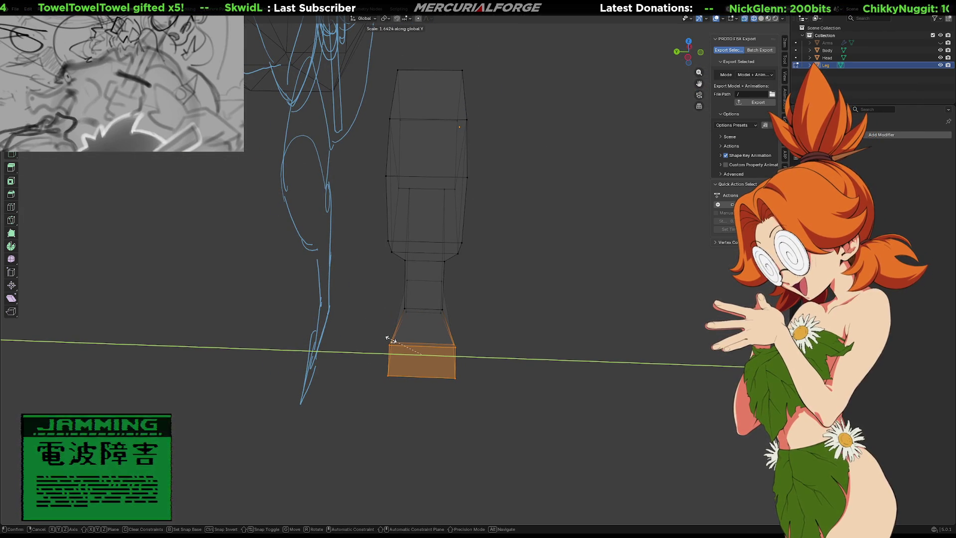
left_click(393, 340)
left_click(485, 322)
mouse_move(485, 322)
middle_mouse_down()
mouse_move(384, 301)
mouse_move(395, 308)
middle_mouse_up()
Step: In edge mode, shrink the bottom edge and a shin edge to taper the leg to the sketch
key("2")
left_click(390, 307)
key("s")
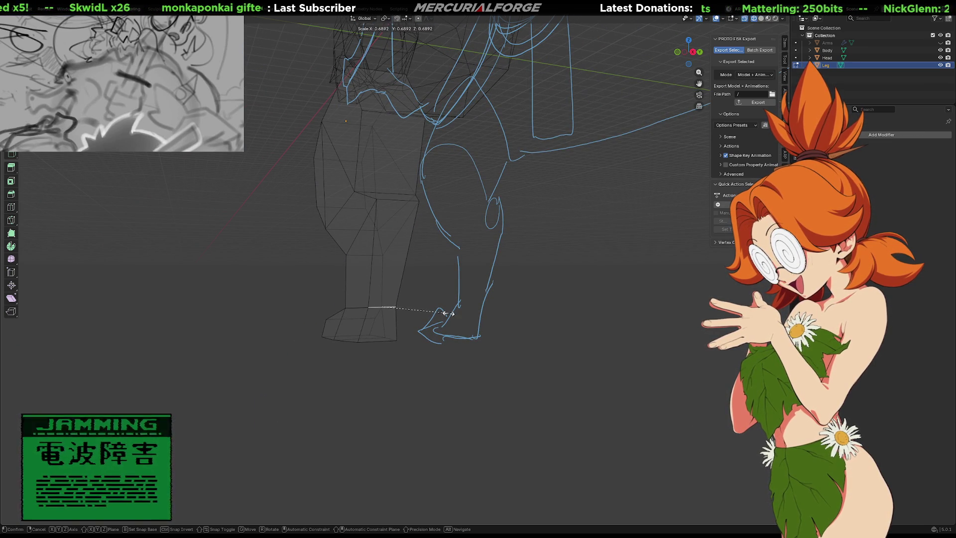
left_click(429, 314)
mouse_move(429, 314)
middle_mouse_down()
mouse_move(441, 301)
mouse_move(497, 301)
mouse_move(338, 295)
middle_mouse_up()
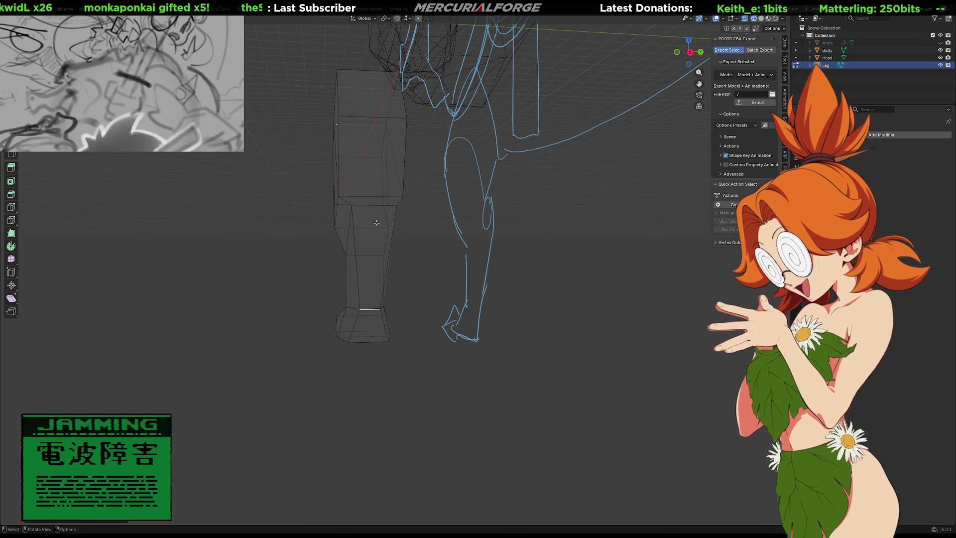
middle_click_drag(276, 232, 432, 239)
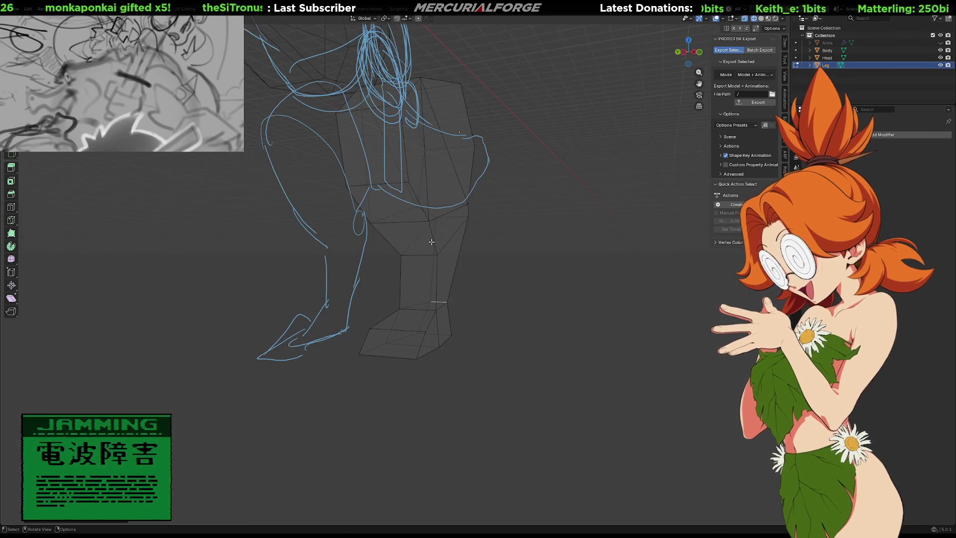
key("s")
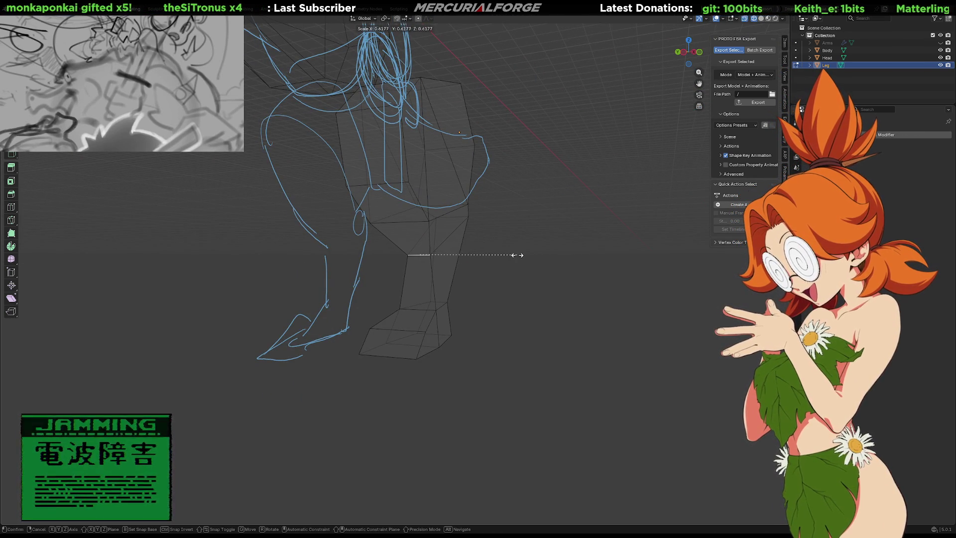
left_click(522, 259)
mouse_move(525, 260)
middle_mouse_down()
mouse_move(534, 277)
mouse_move(555, 277)
mouse_move(367, 274)
mouse_move(481, 275)
middle_mouse_up()
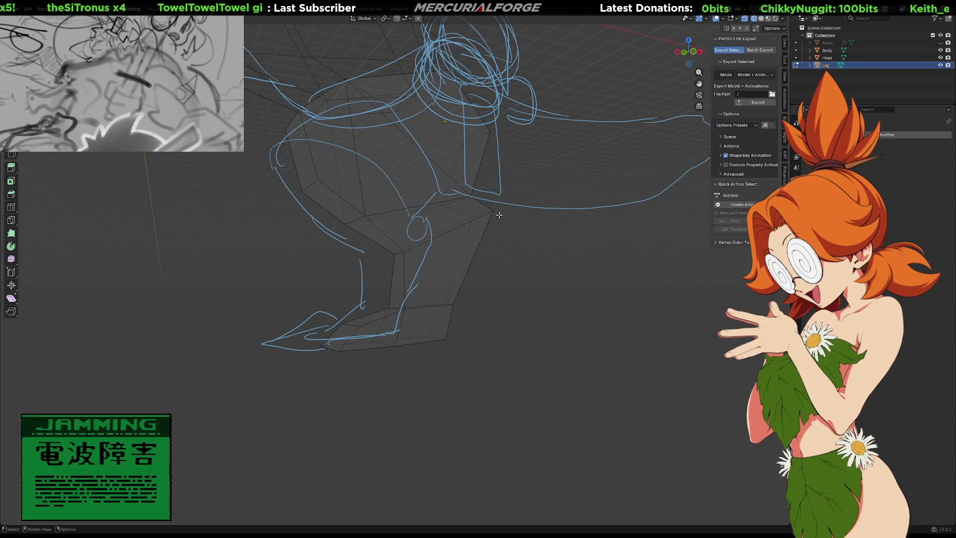
Step: Select vertices at the back of the knee and the front of the foot
left_click(497, 212, "shift")
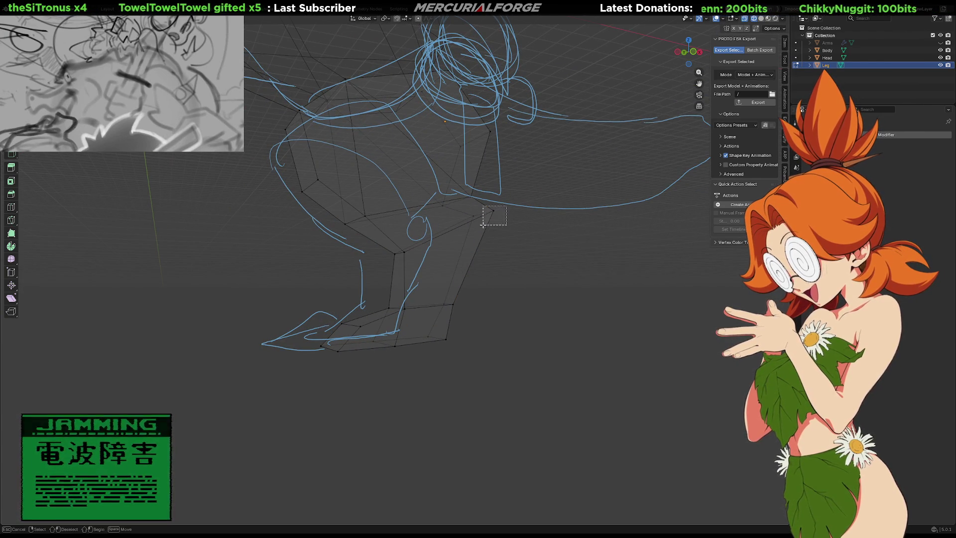
left_click(403, 311, "shift")
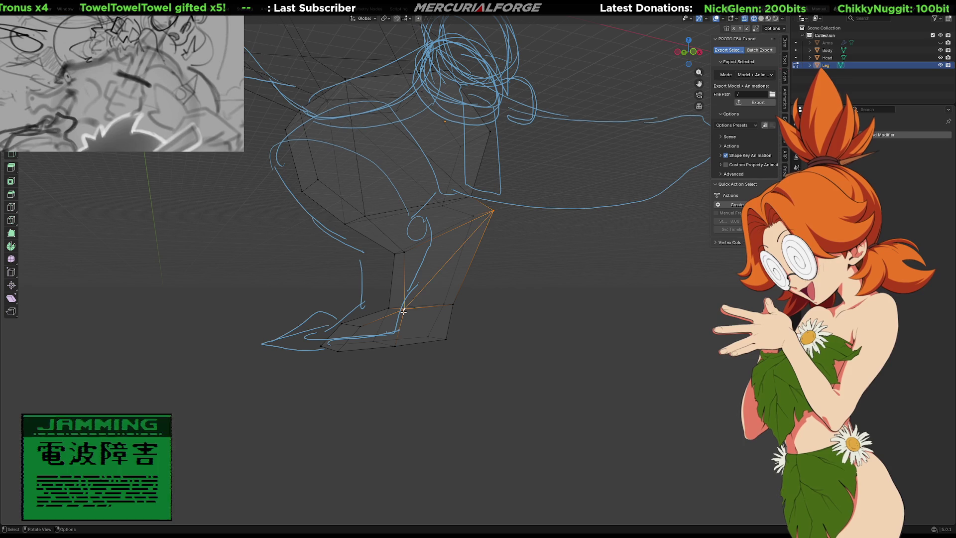
left_click(396, 306)
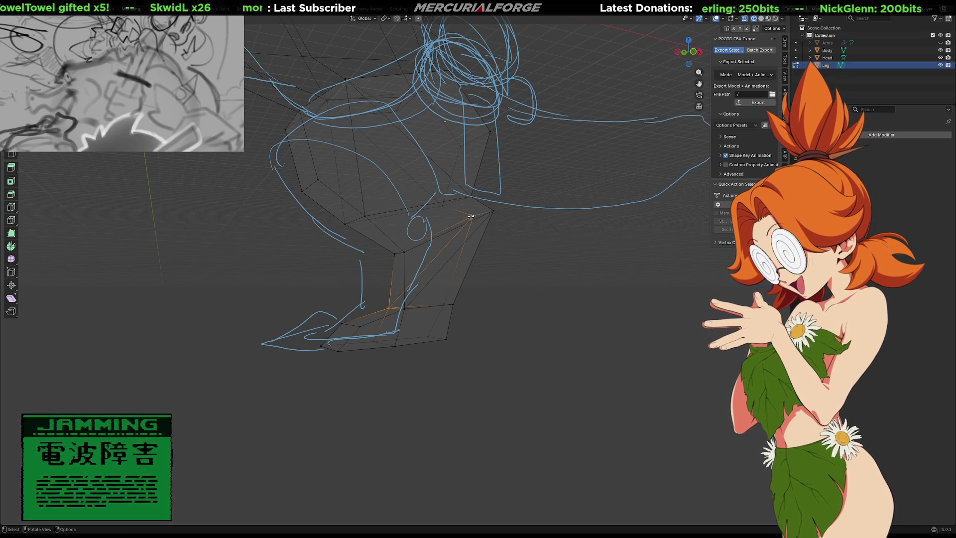
middle_click_drag(402, 260, 674, 279)
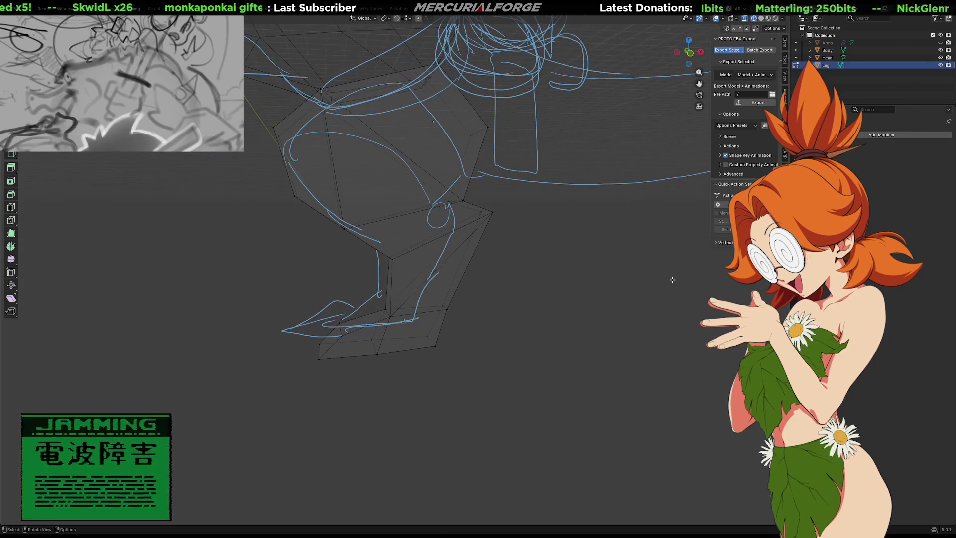
mouse_move(552, 300)
middle_mouse_down()
mouse_move(689, 294)
mouse_move(420, 293)
mouse_move(380, 255)
middle_mouse_up()
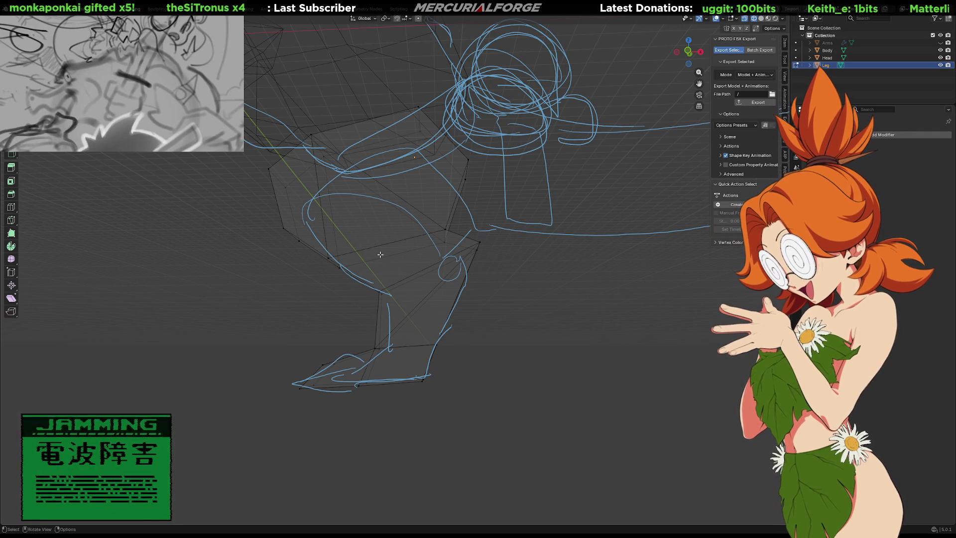
mouse_move(383, 253)
middle_mouse_down()
mouse_move(473, 315)
mouse_move(568, 322)
mouse_move(540, 316)
mouse_move(537, 324)
middle_mouse_up()
Step: Box-select the foot faces and separate them by selection into the new object Leg.001
key("3")
left_click_drag(514, 310, 394, 384)
middle_click_drag(531, 365, 494, 365)
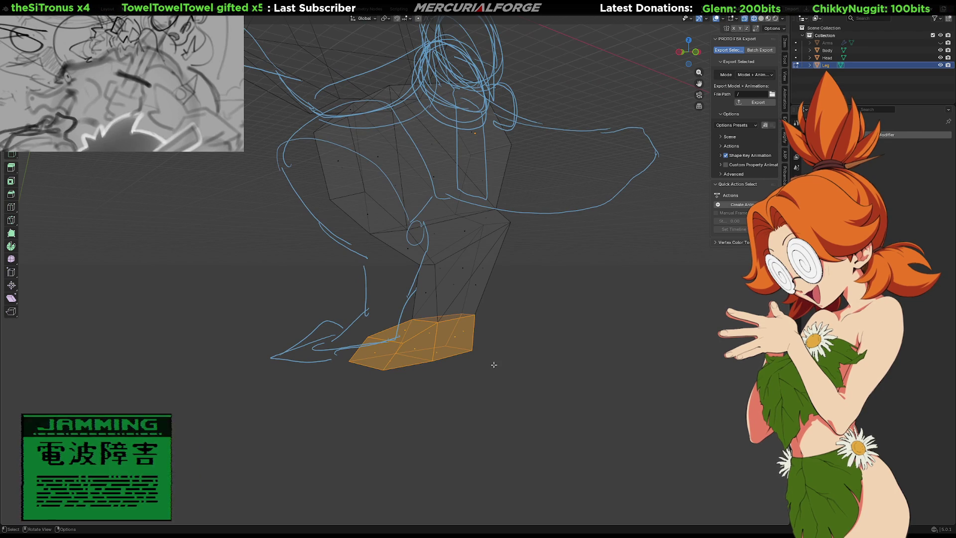
key("v")
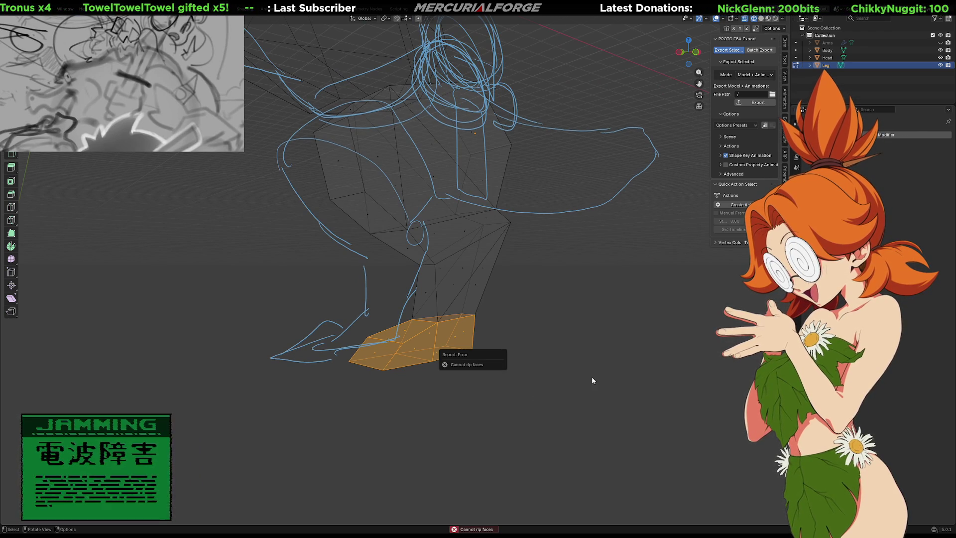
middle_click_drag(511, 374, 519, 369)
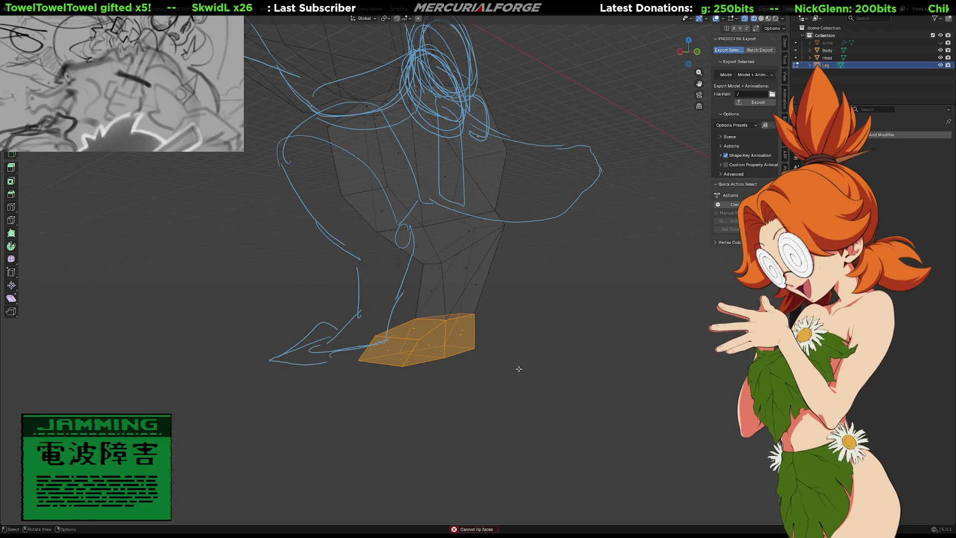
key("p")
left_click(473, 345)
Step: From a front view, select the upper leg faces, leaving out two lower front faces
mouse_move(526, 306)
middle_mouse_down()
mouse_move(499, 267)
mouse_move(510, 170)
middle_mouse_up()
mouse_move(559, 167)
left_mouse_down()
mouse_move(429, 346)
mouse_move(391, 352)
left_mouse_up()
mouse_move(502, 350)
middle_mouse_down()
mouse_move(388, 357)
mouse_move(420, 358)
middle_mouse_up()
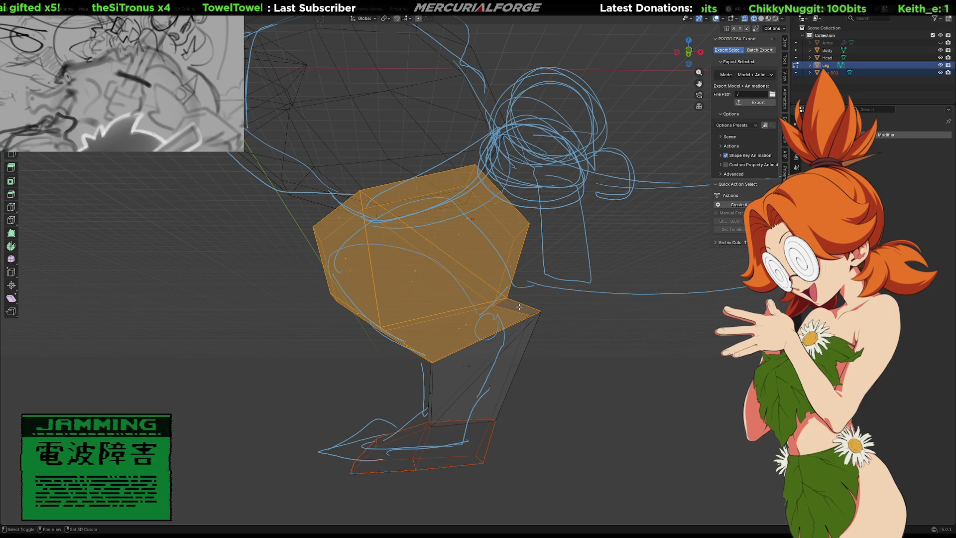
left_click(463, 325, "shift")
left_click(459, 328, "shift")
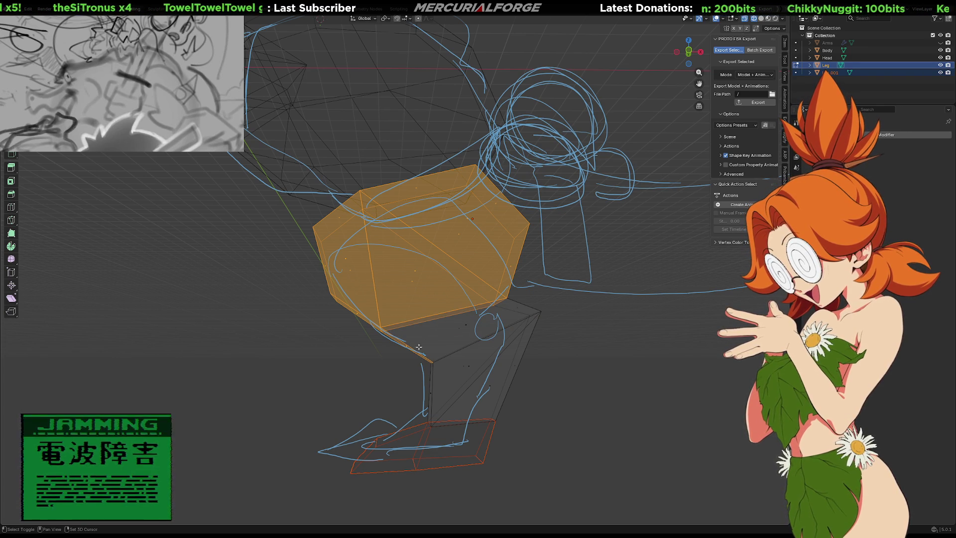
middle_click_drag(459, 328, 484, 366)
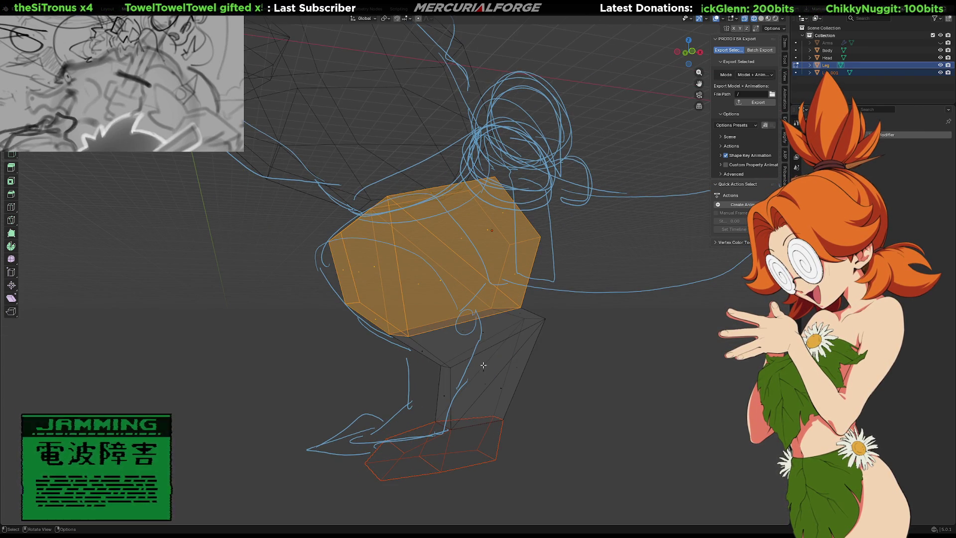